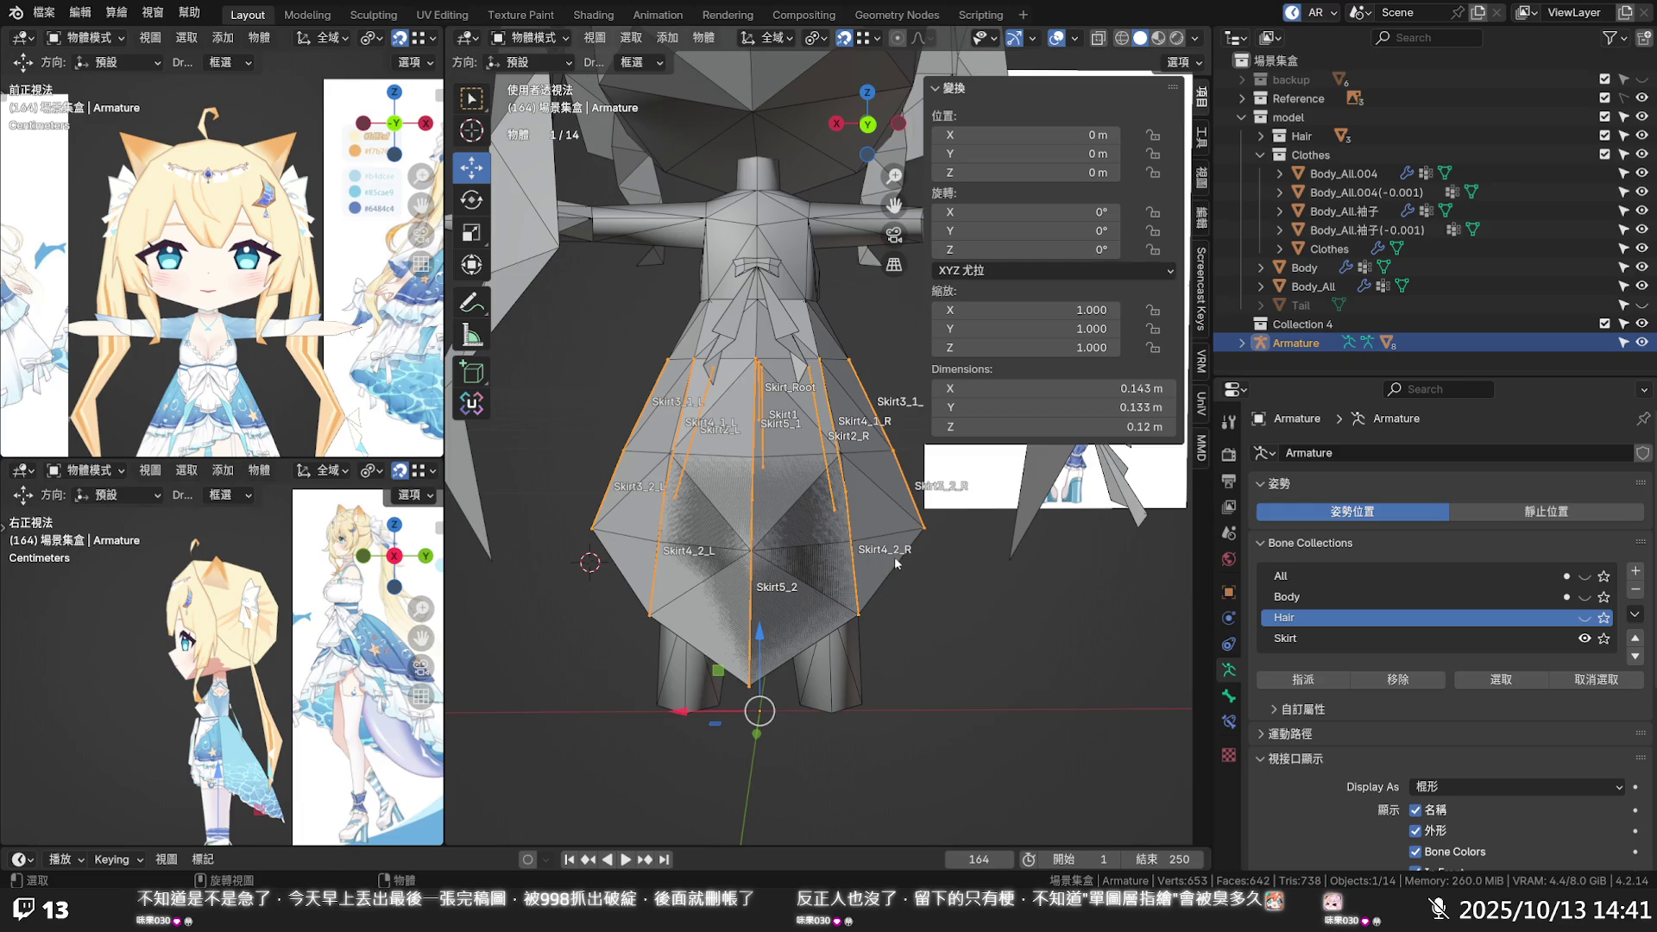
Inspect the Skirt5_2 bone in Edit Mode, then bring the armature through Pose Mode back to Object Mode
scroll(896, 559, "up", 3)
key("Tab")
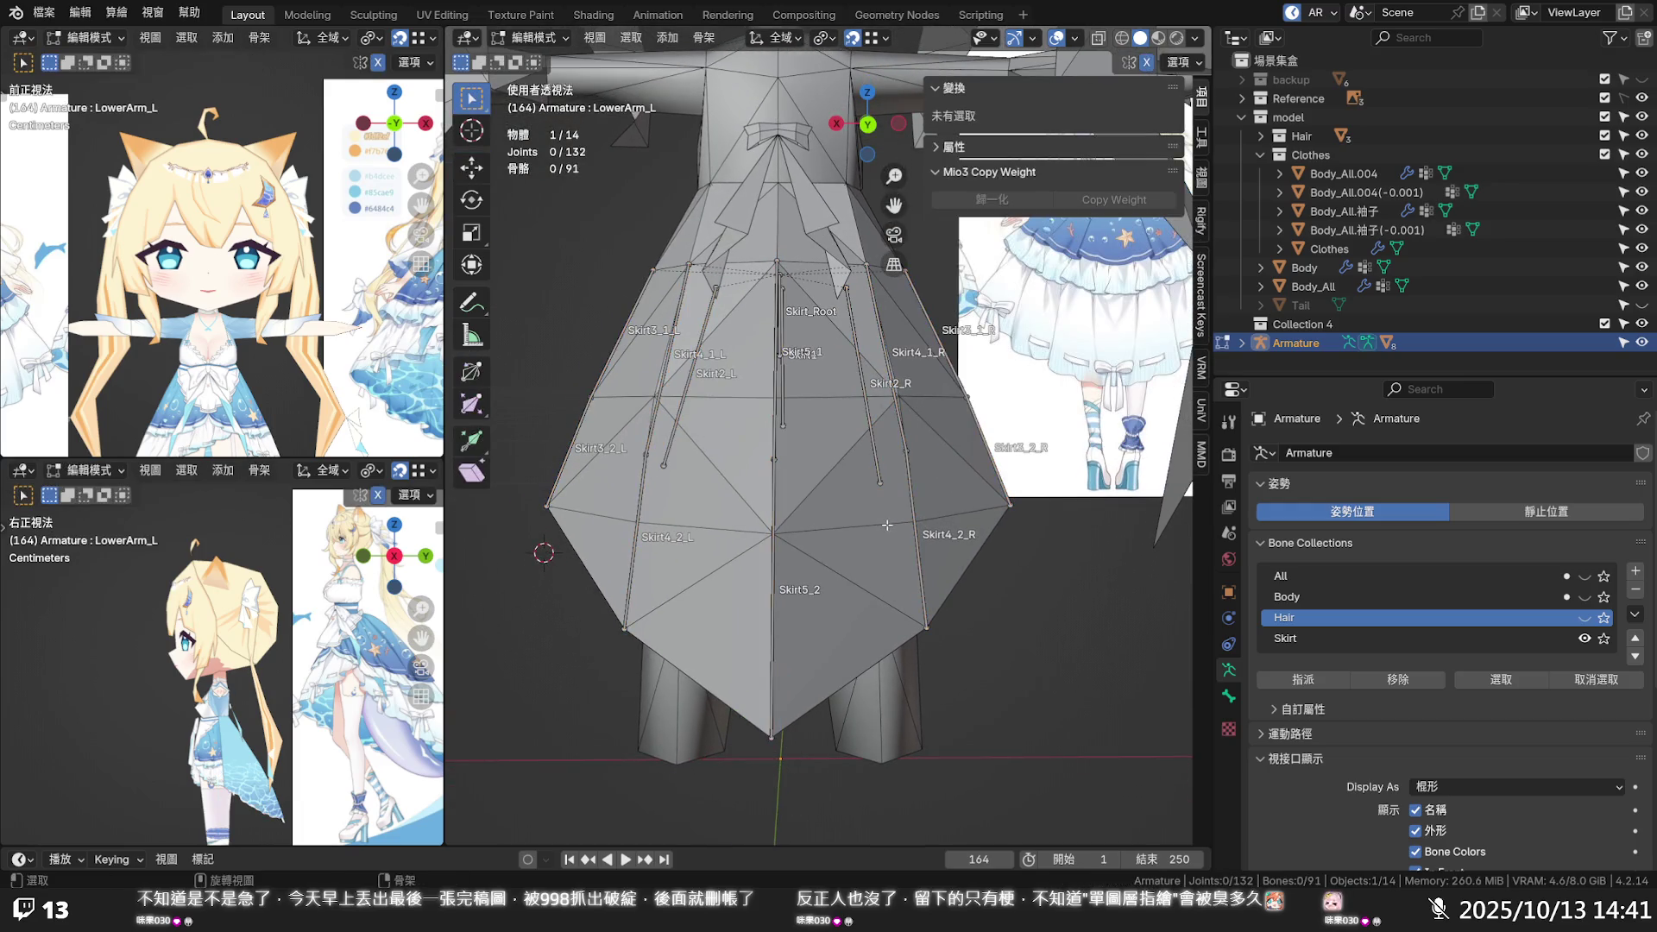
left_click(786, 743)
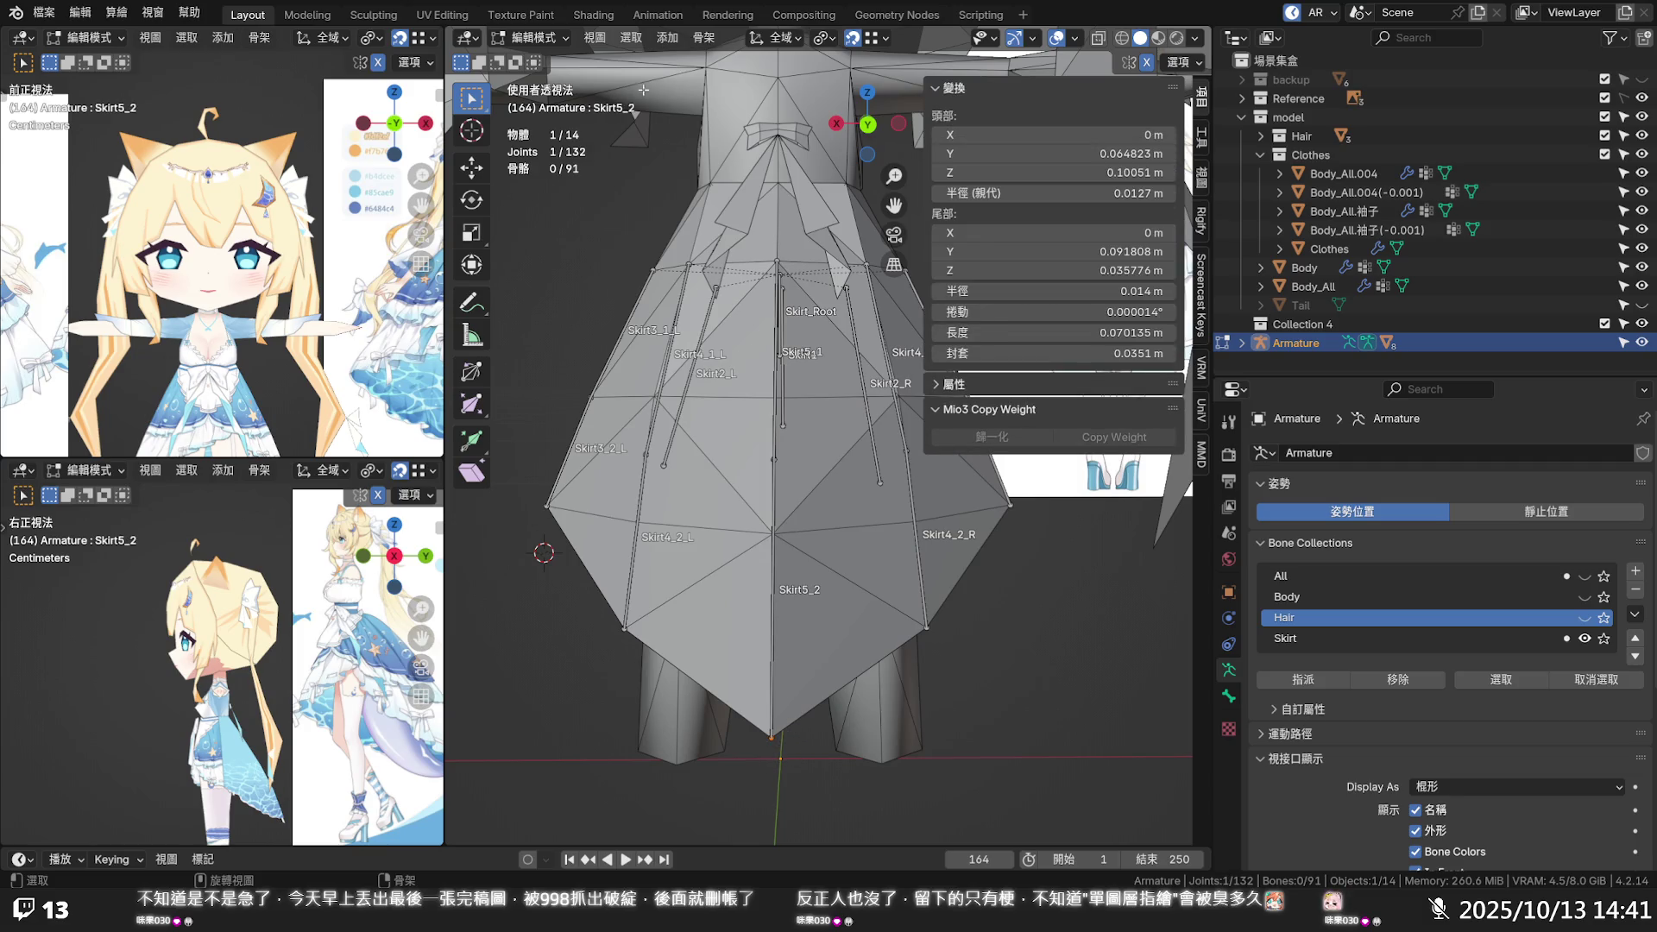
left_click(528, 38)
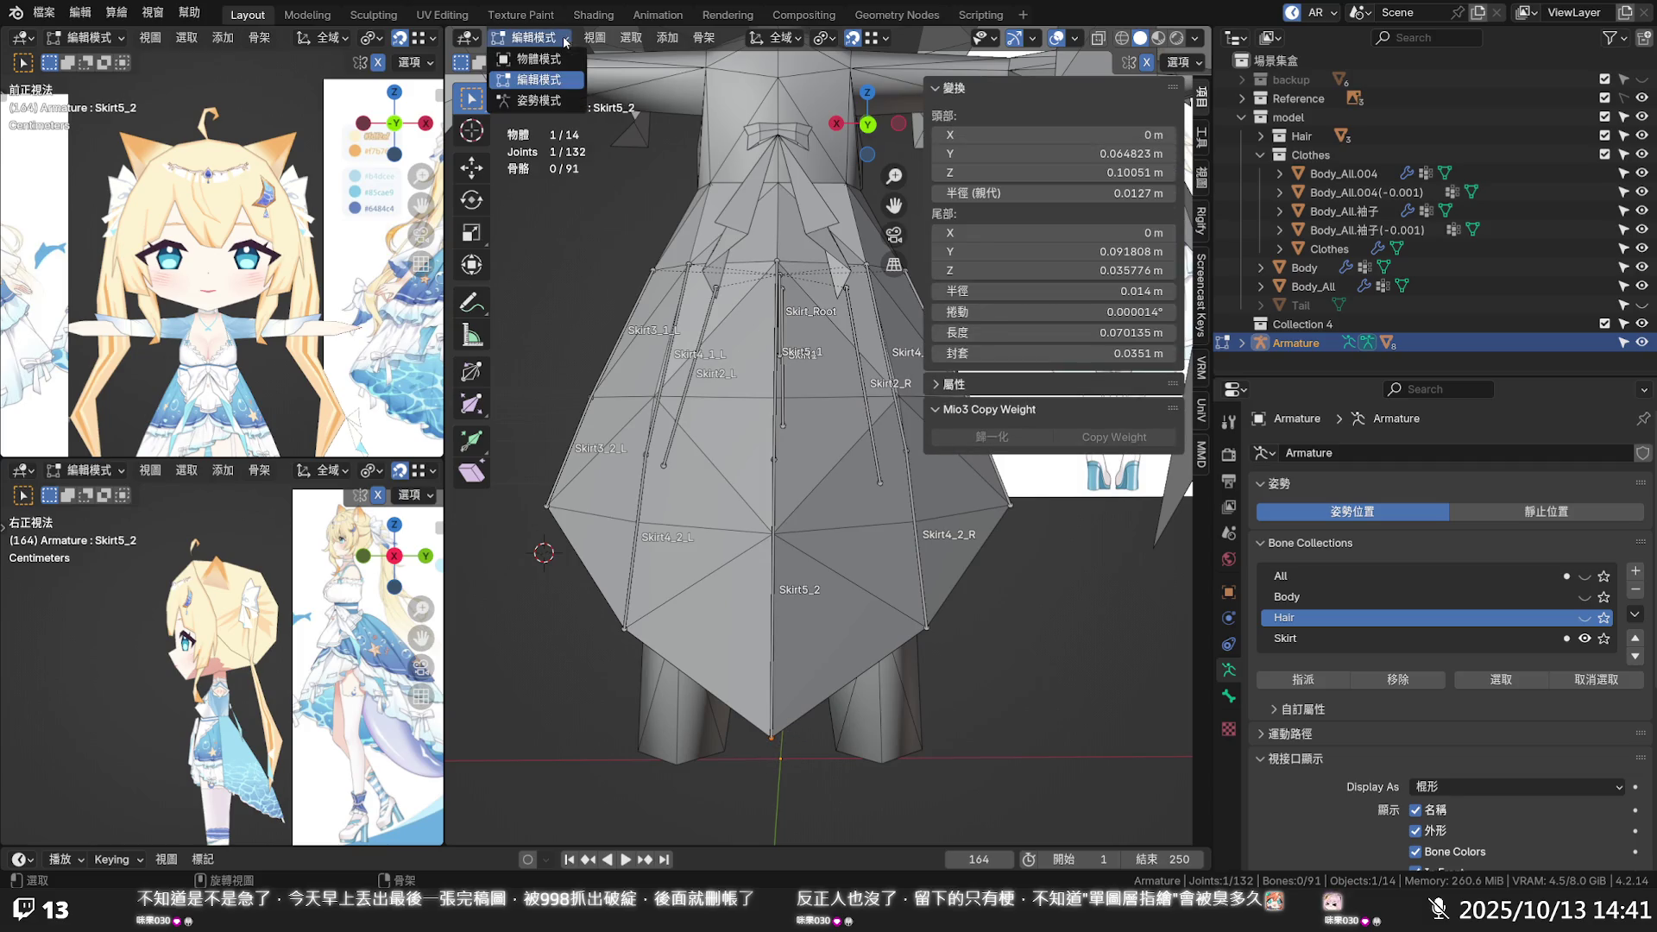
left_click(541, 101)
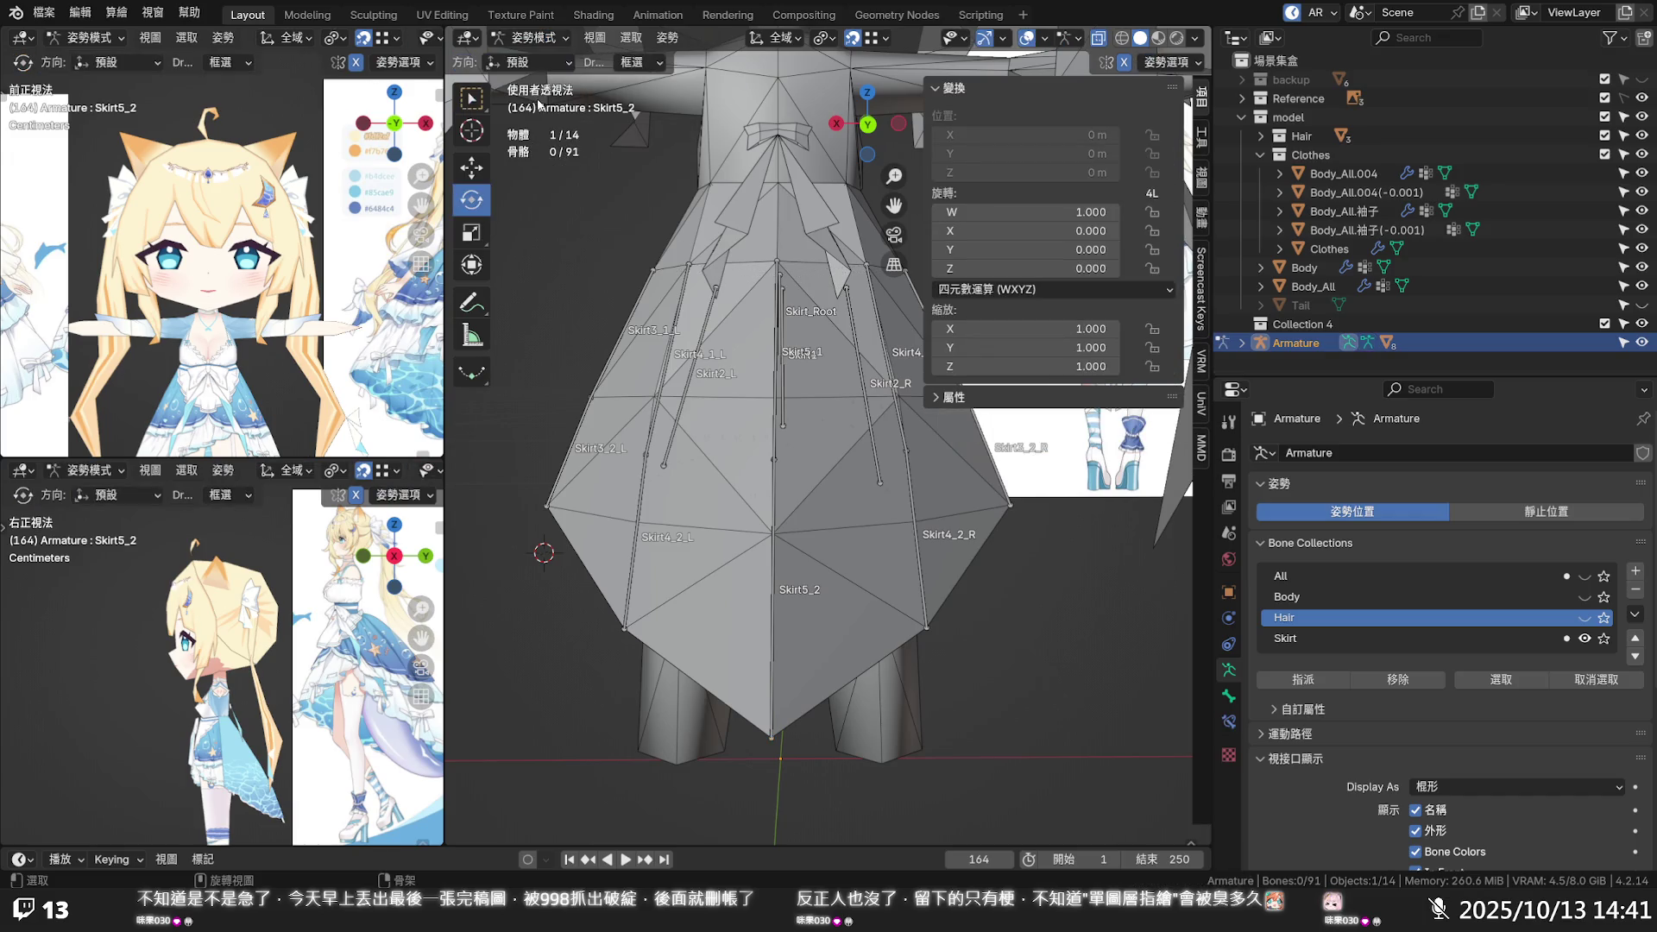
left_click(544, 38)
left_click(535, 54)
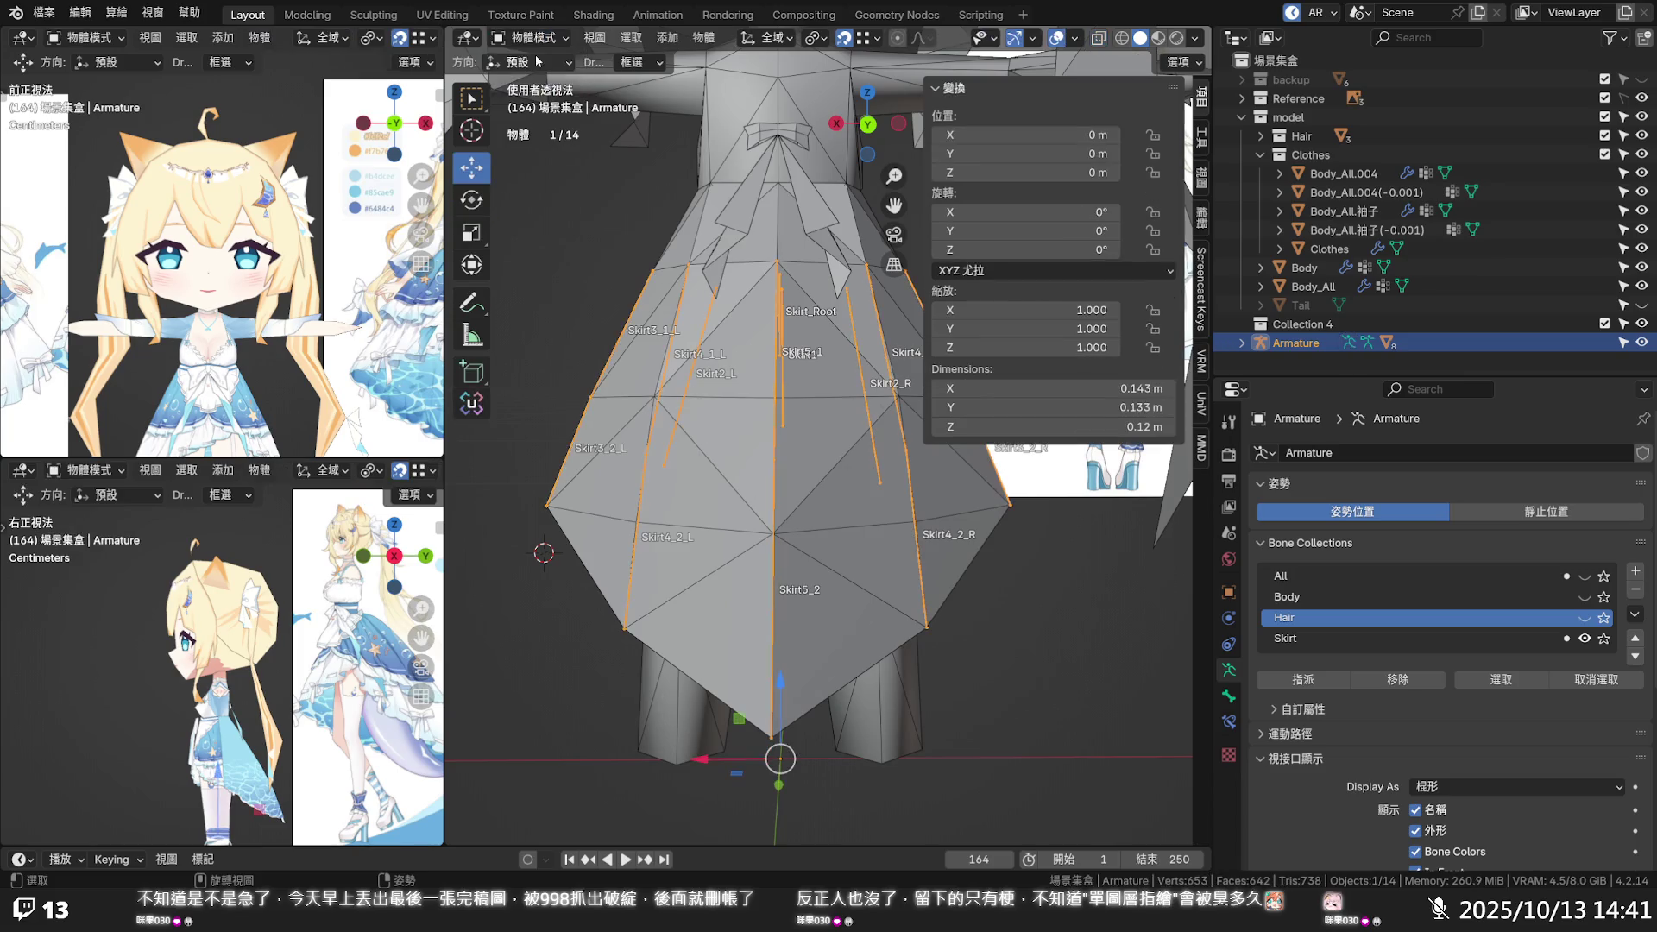
Select the skirt mesh Body_All.004, save the blend file, then select Body_All.004(-0.001)
left_click(1305, 268)
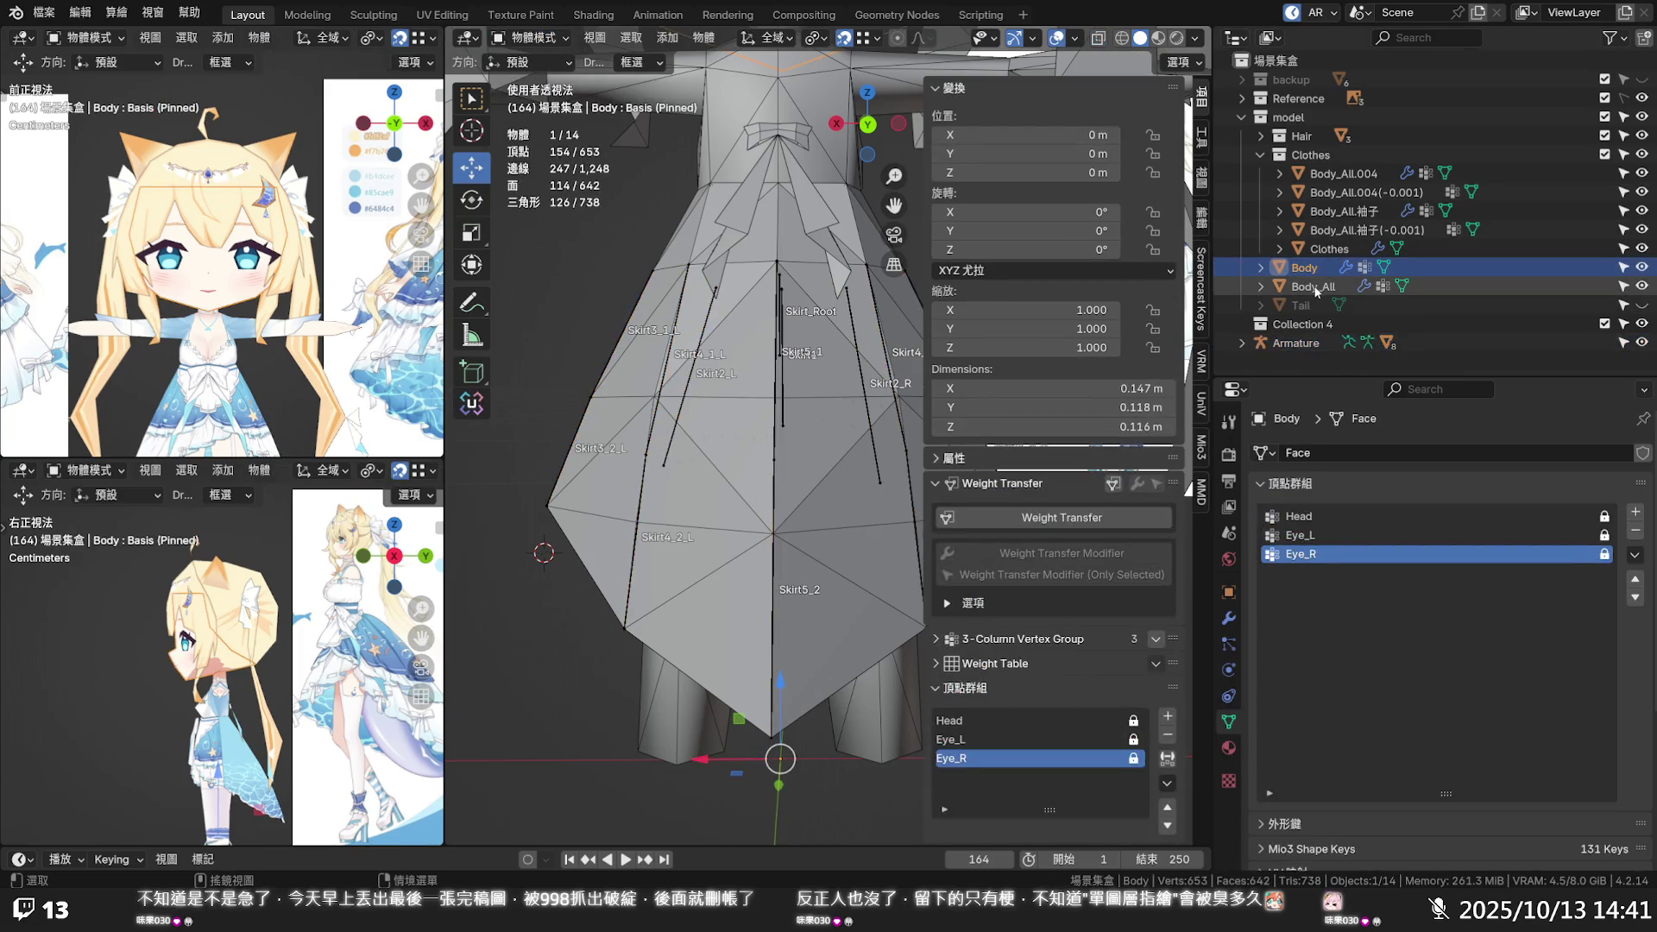
left_click(1344, 174)
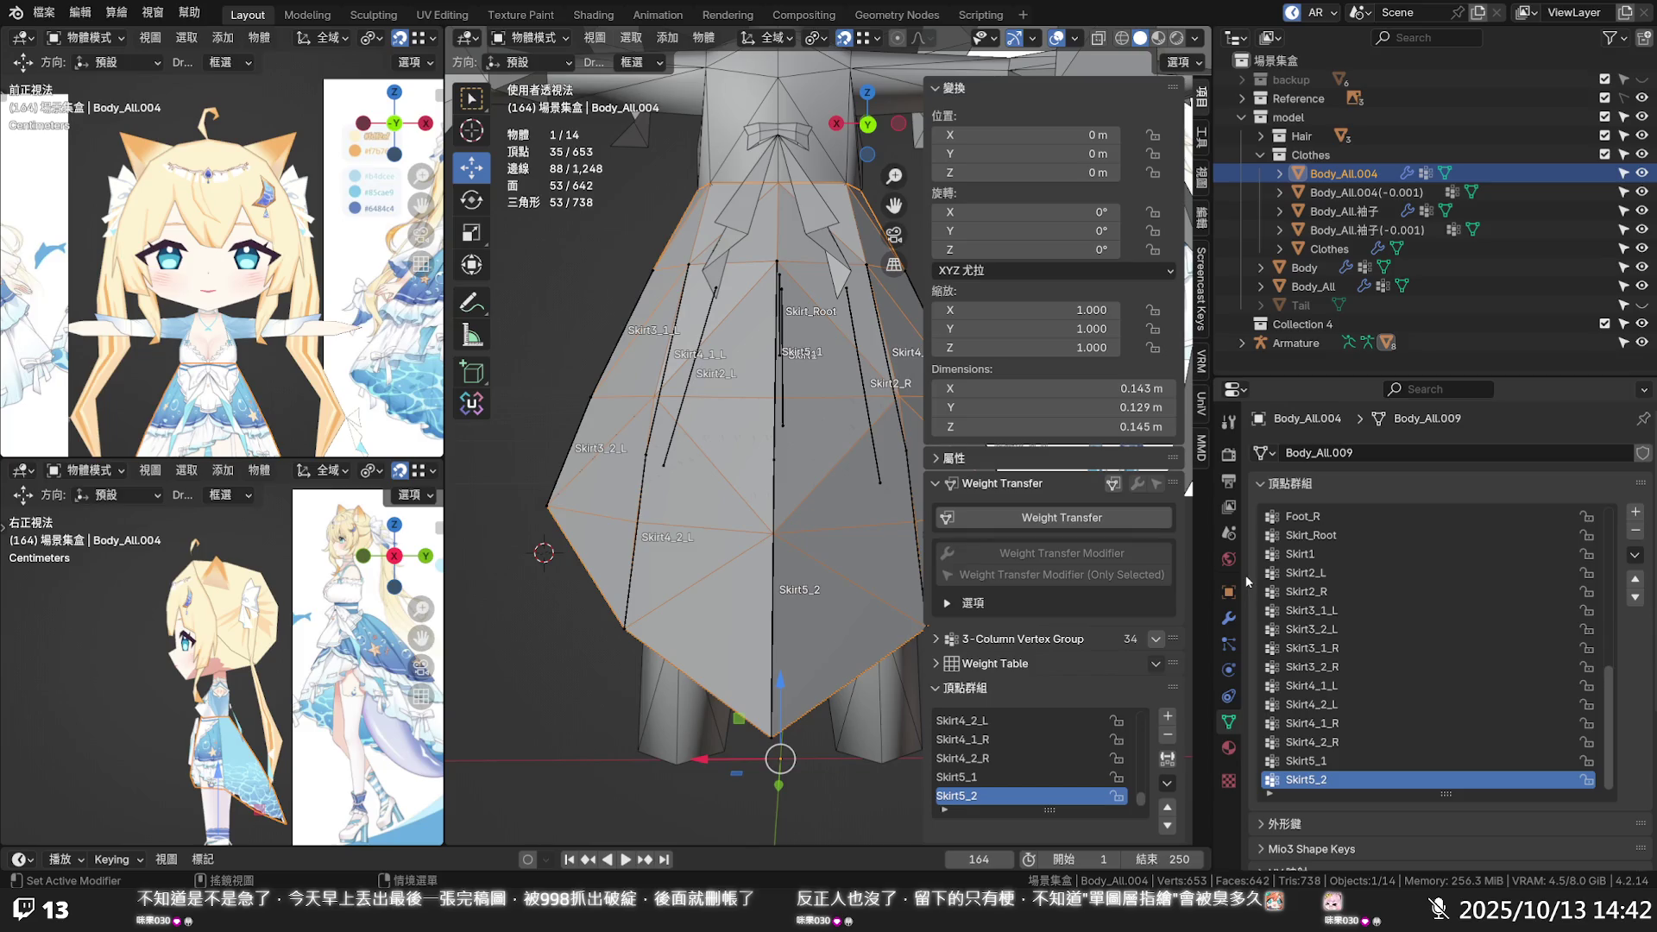
key("ctrl+s")
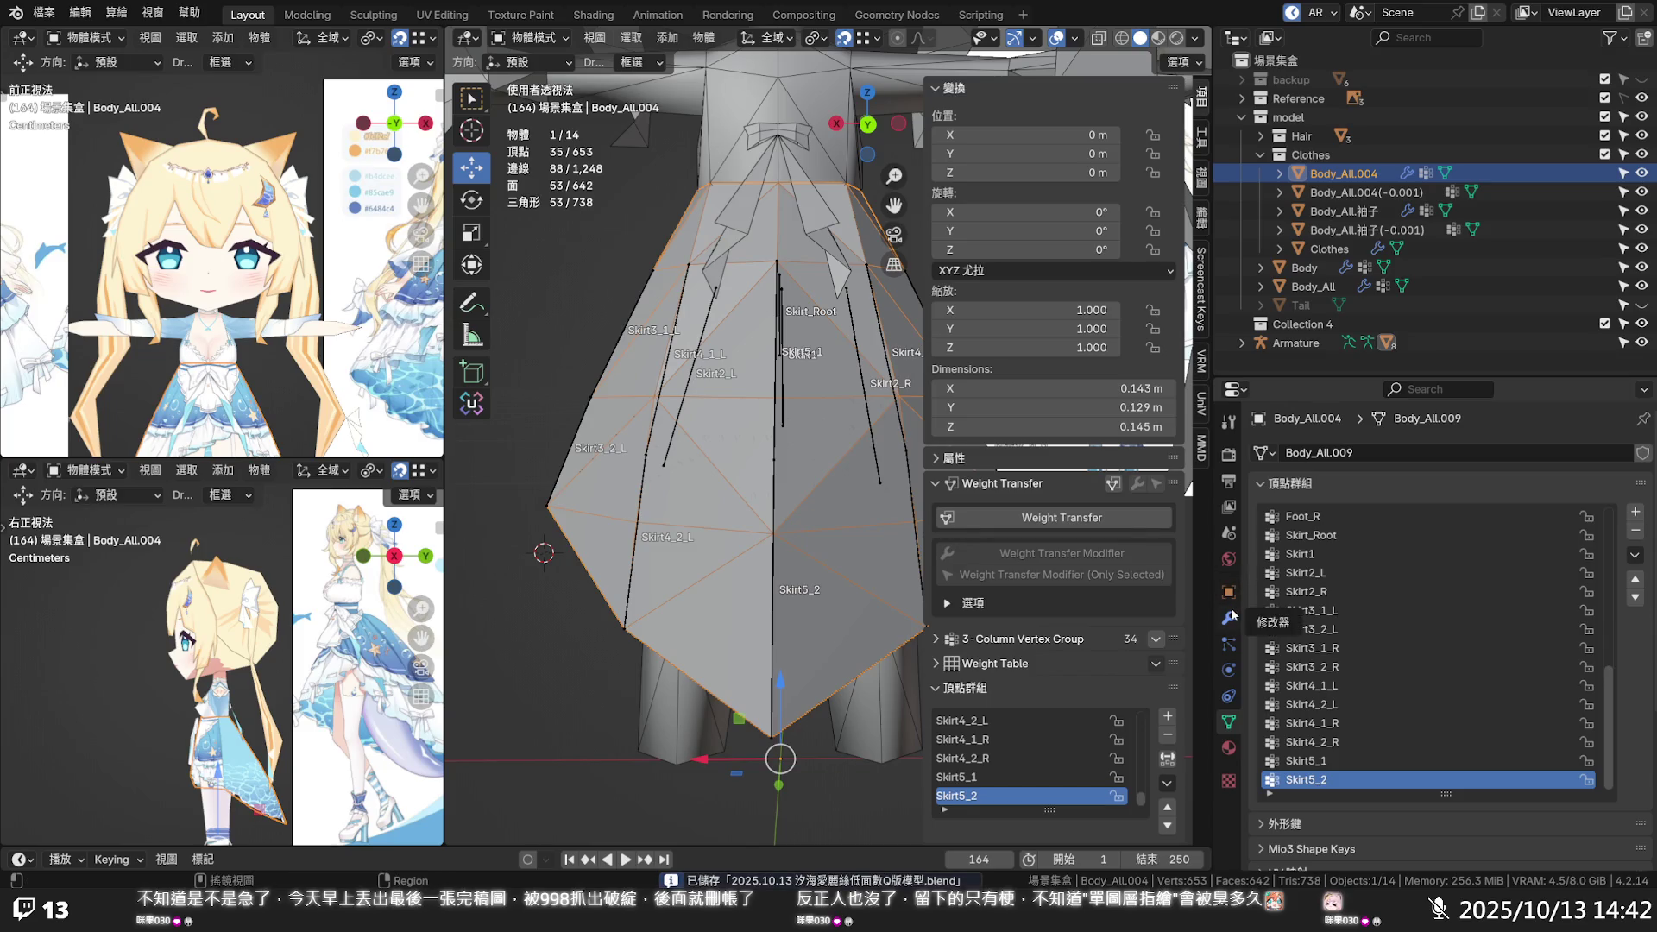
left_click(1328, 185)
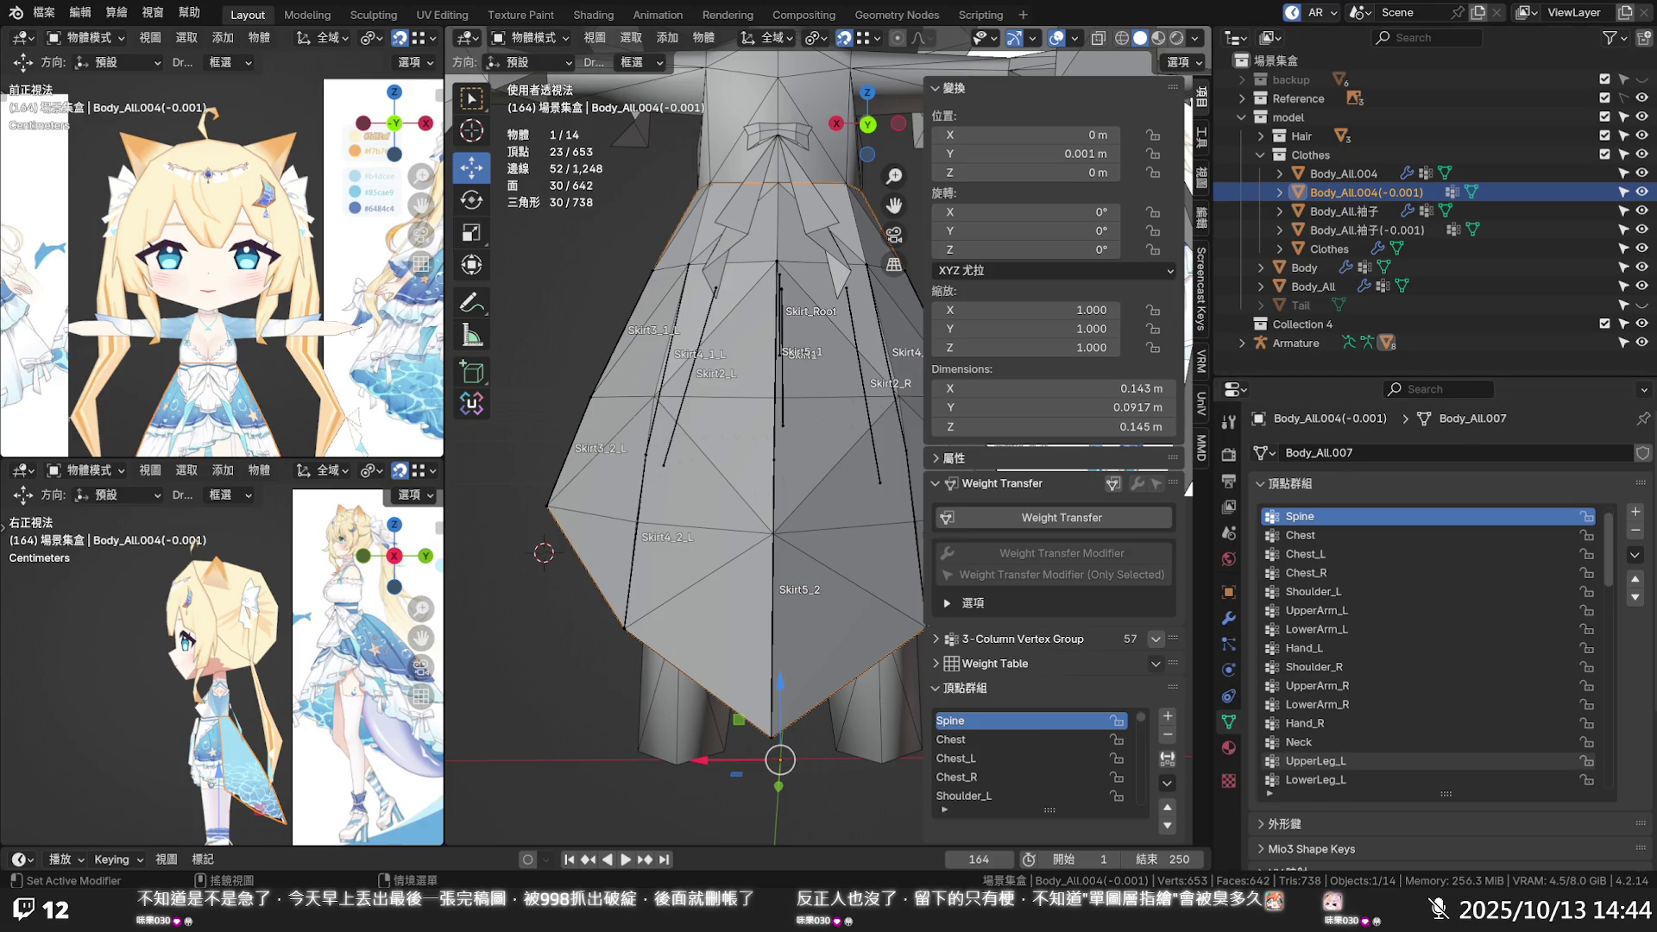
Scroll through Body_All.004(-0.001)'s vertex groups, such as Spine and Chest
scroll(817, 549, "down", 3)
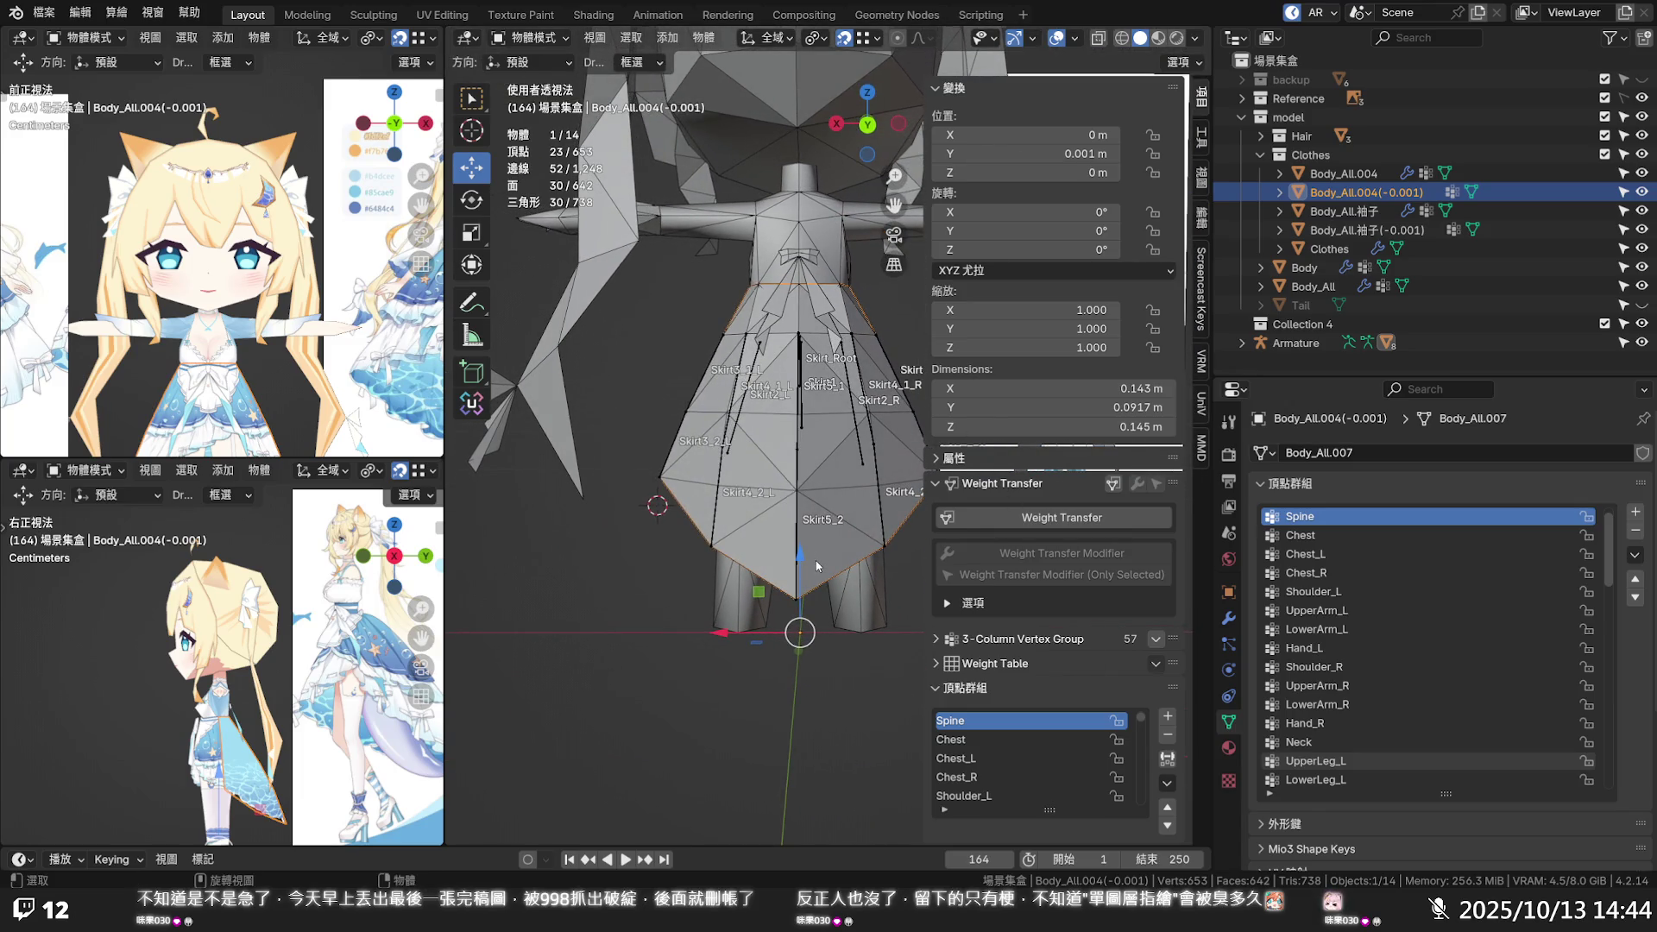
Compare Body_All.004's Armature modifier with Body_All.004(-0.001)'s empty modifier stack
scroll(1396, 552, "up", 1)
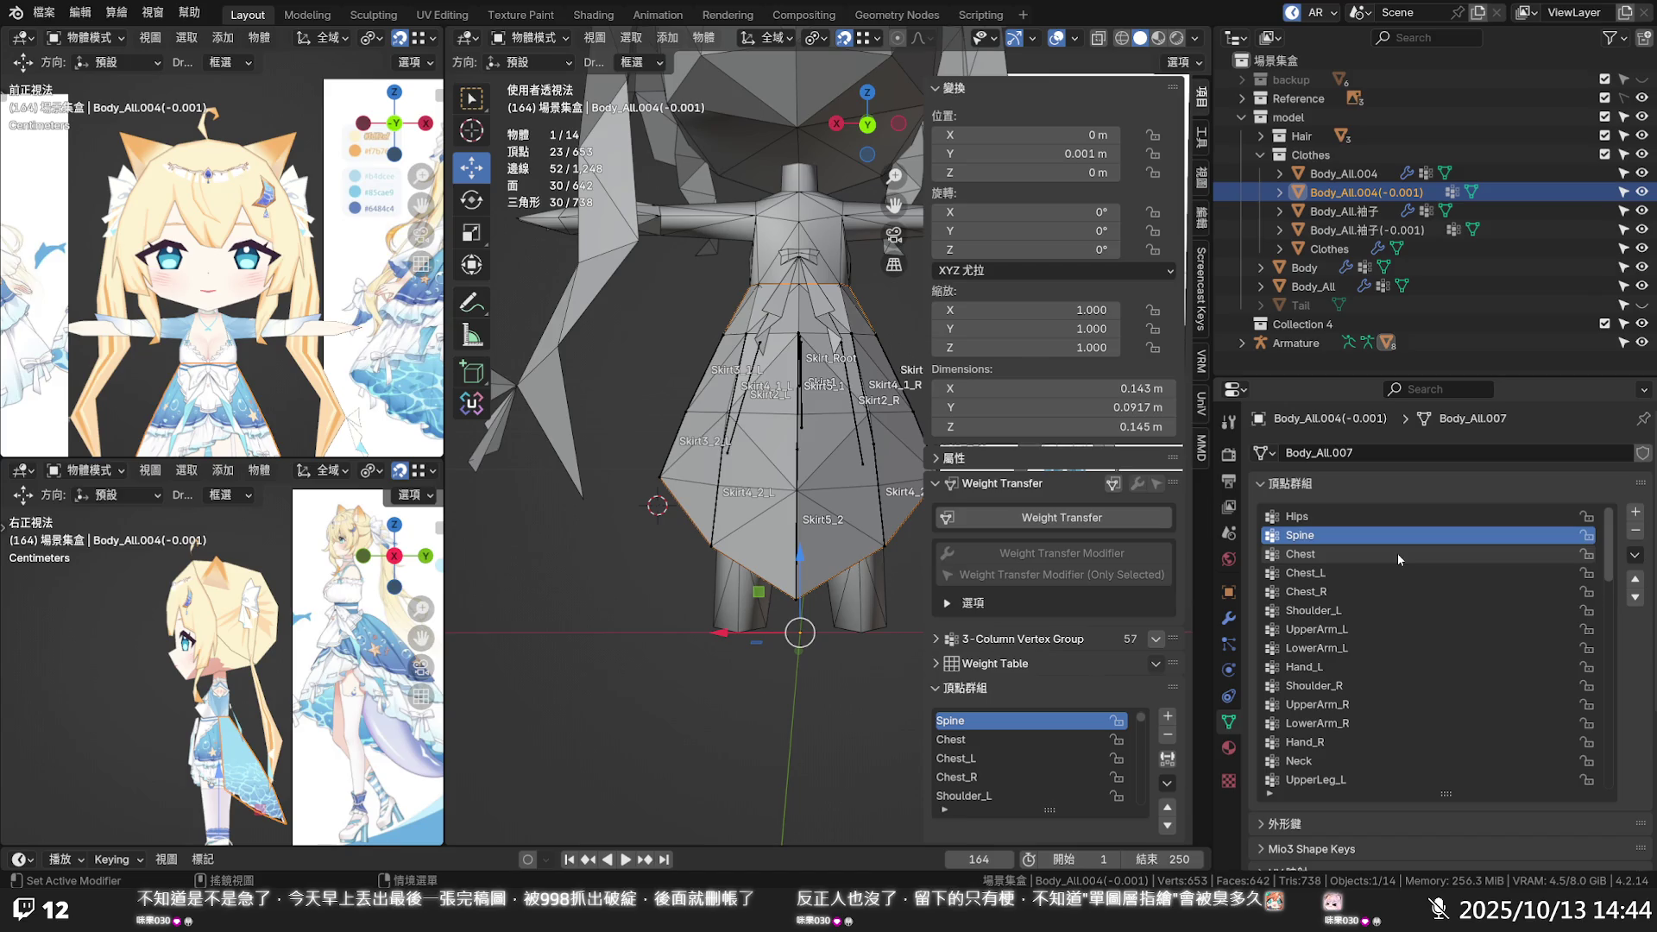
left_click(1375, 174)
left_click(1372, 194)
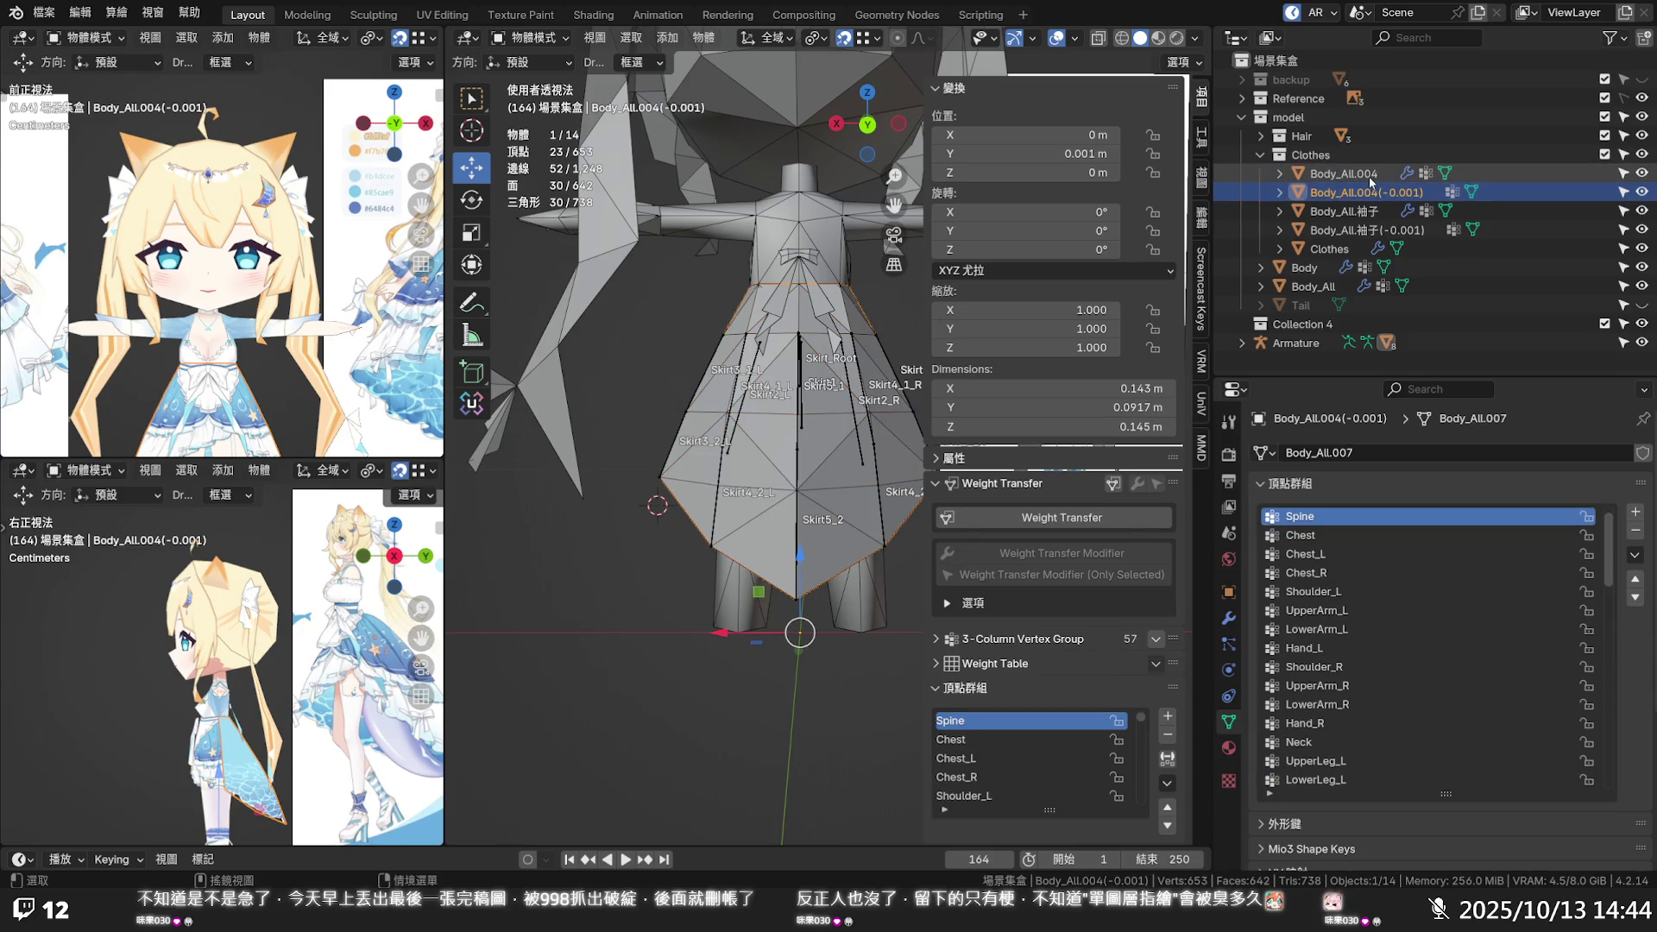
left_click(1369, 177)
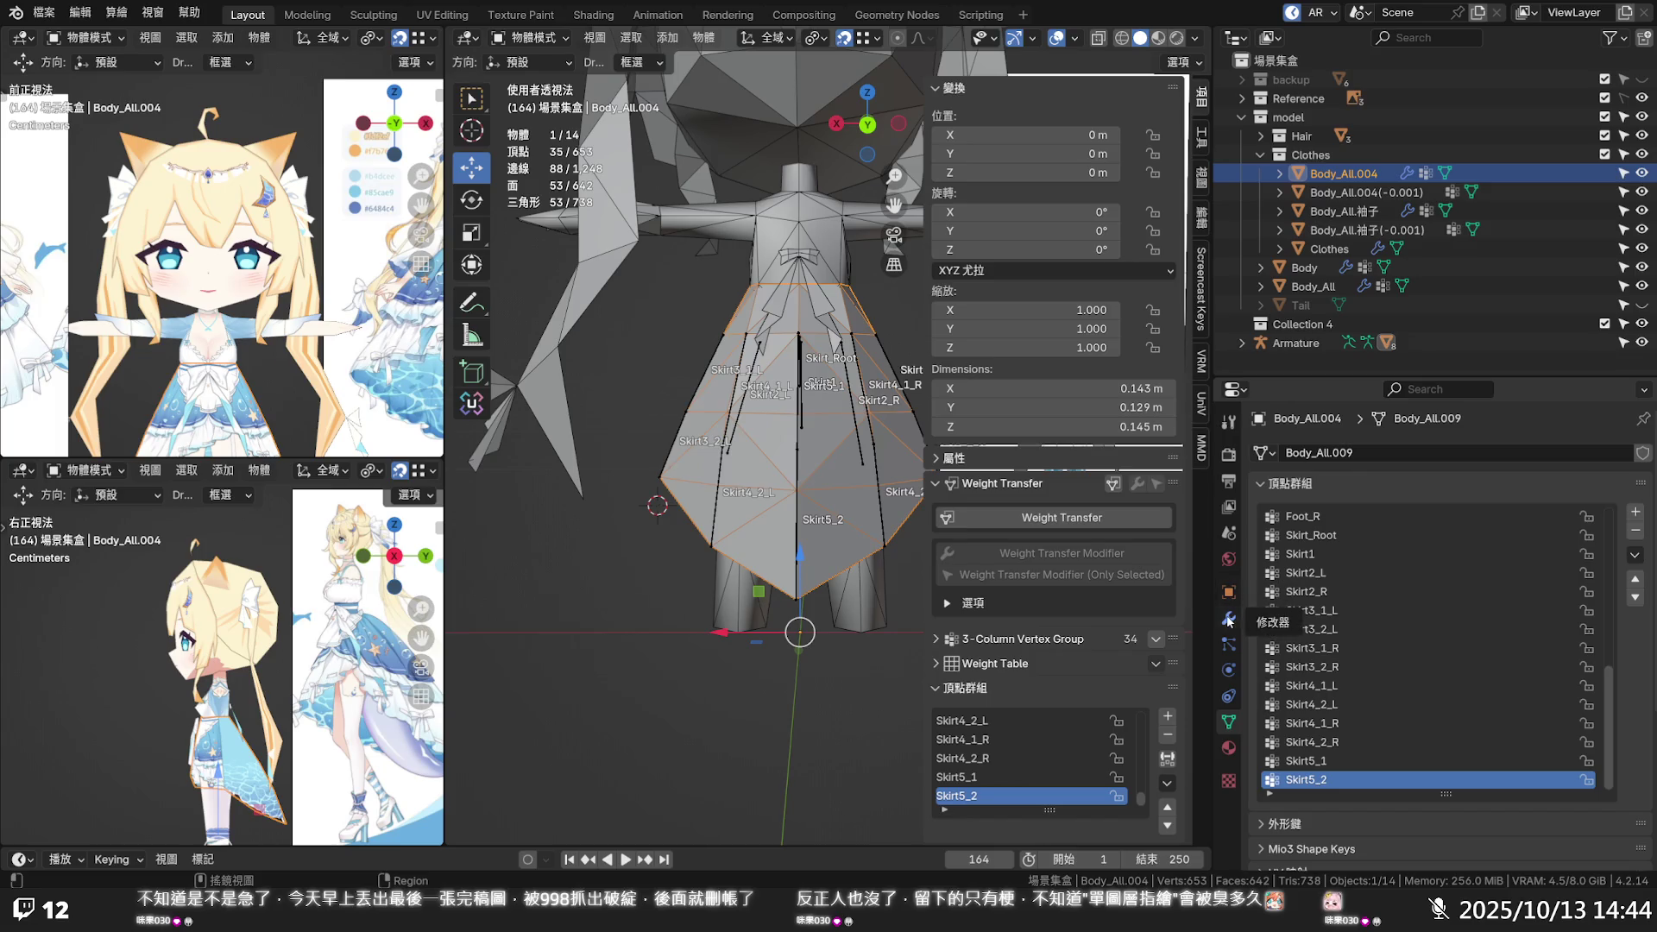
left_click(1228, 618)
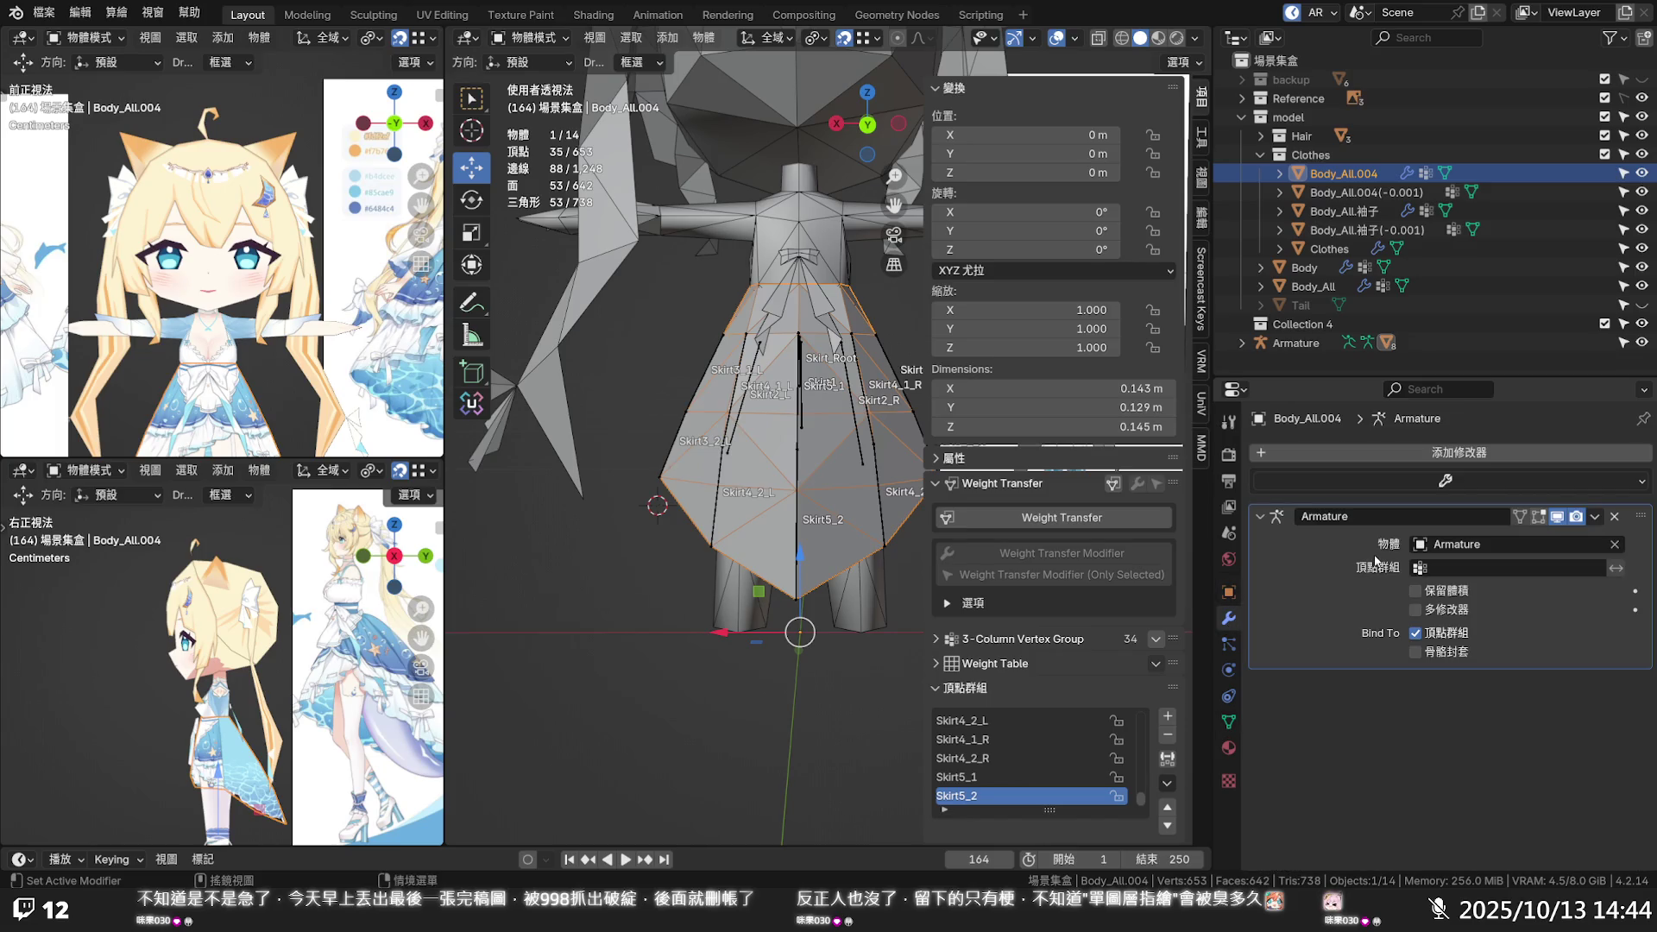
left_click(1344, 195)
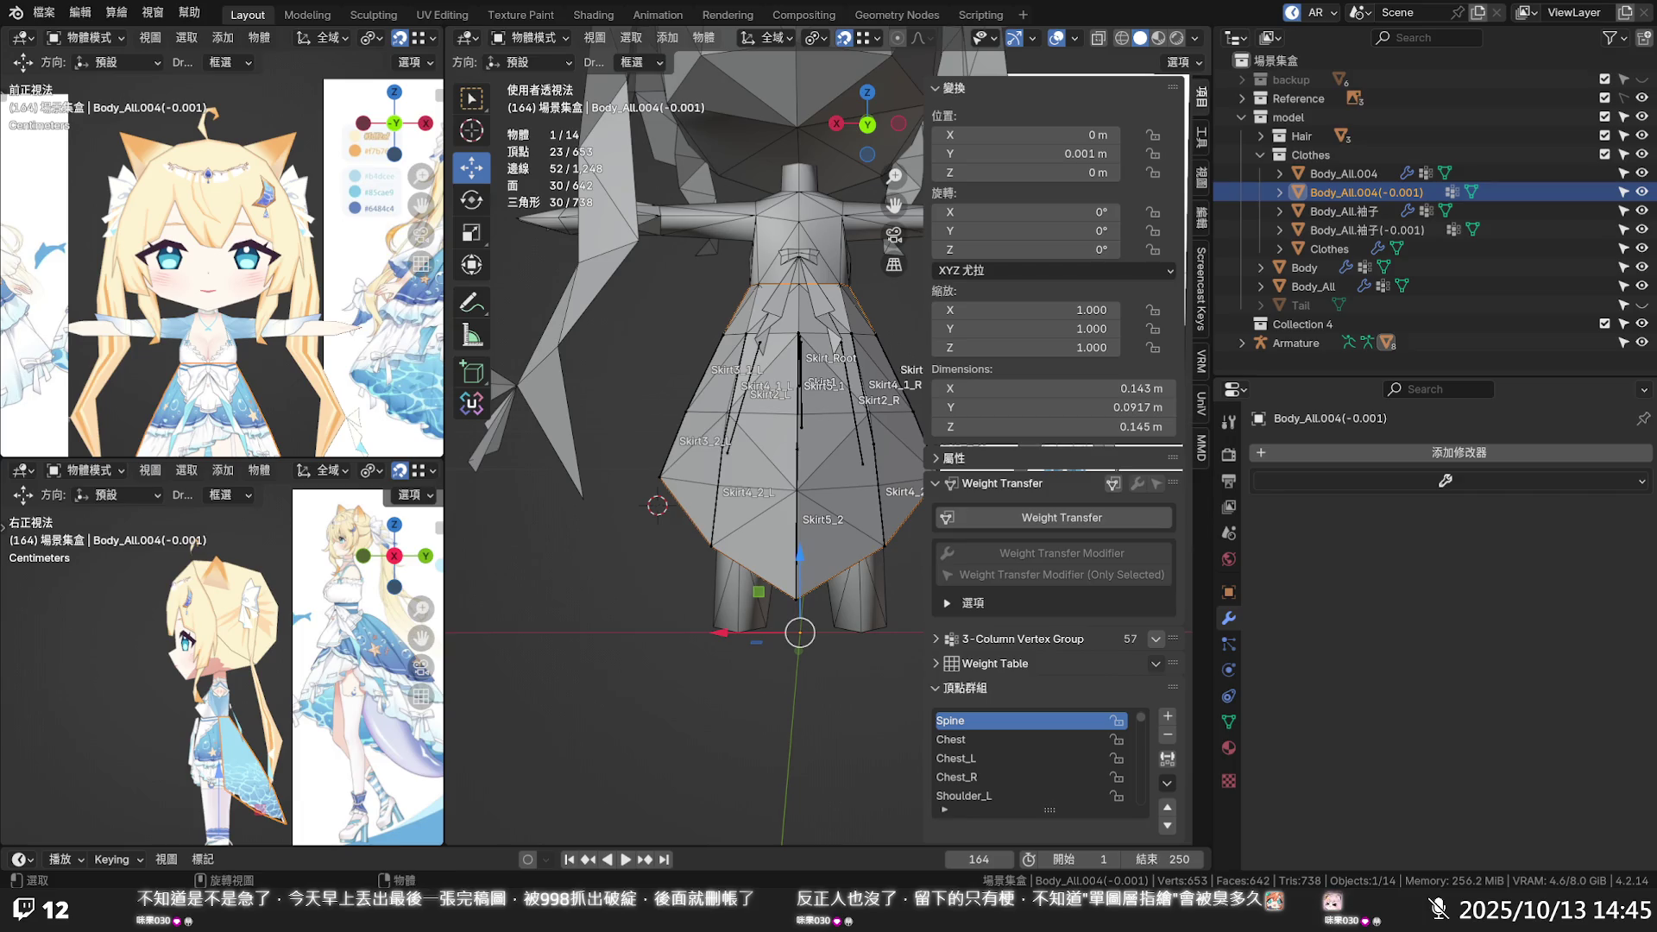
Switch between the two skirt meshes, settle on Body_All.004, and list its addable modifiers
left_click(796, 604)
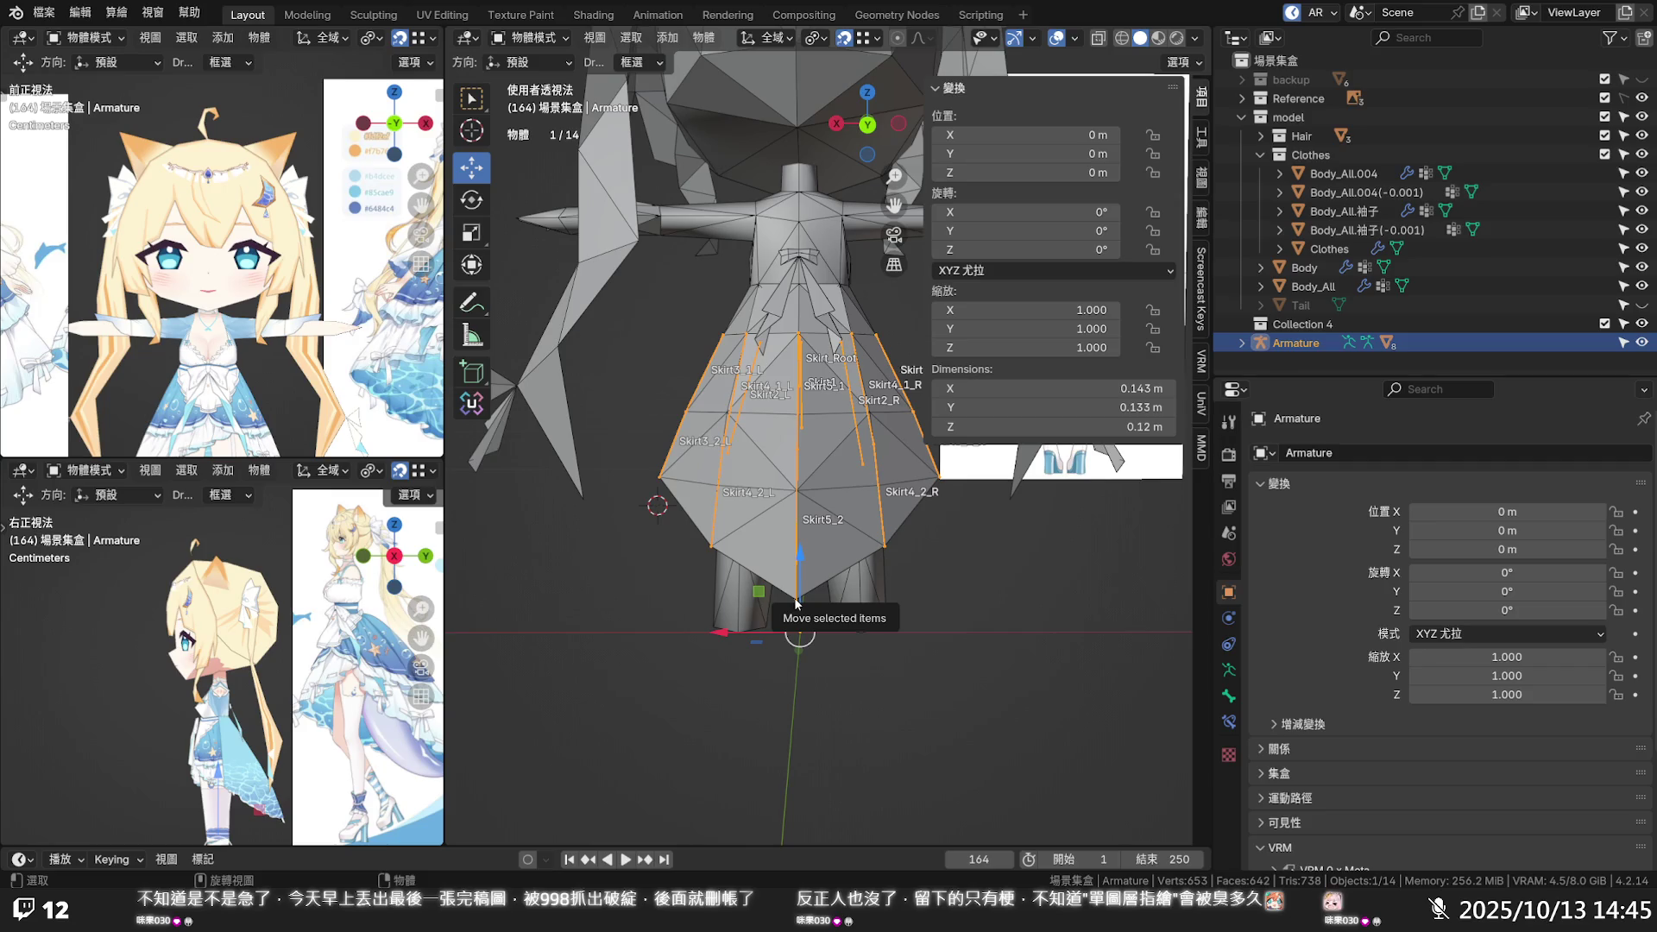
left_click(796, 604)
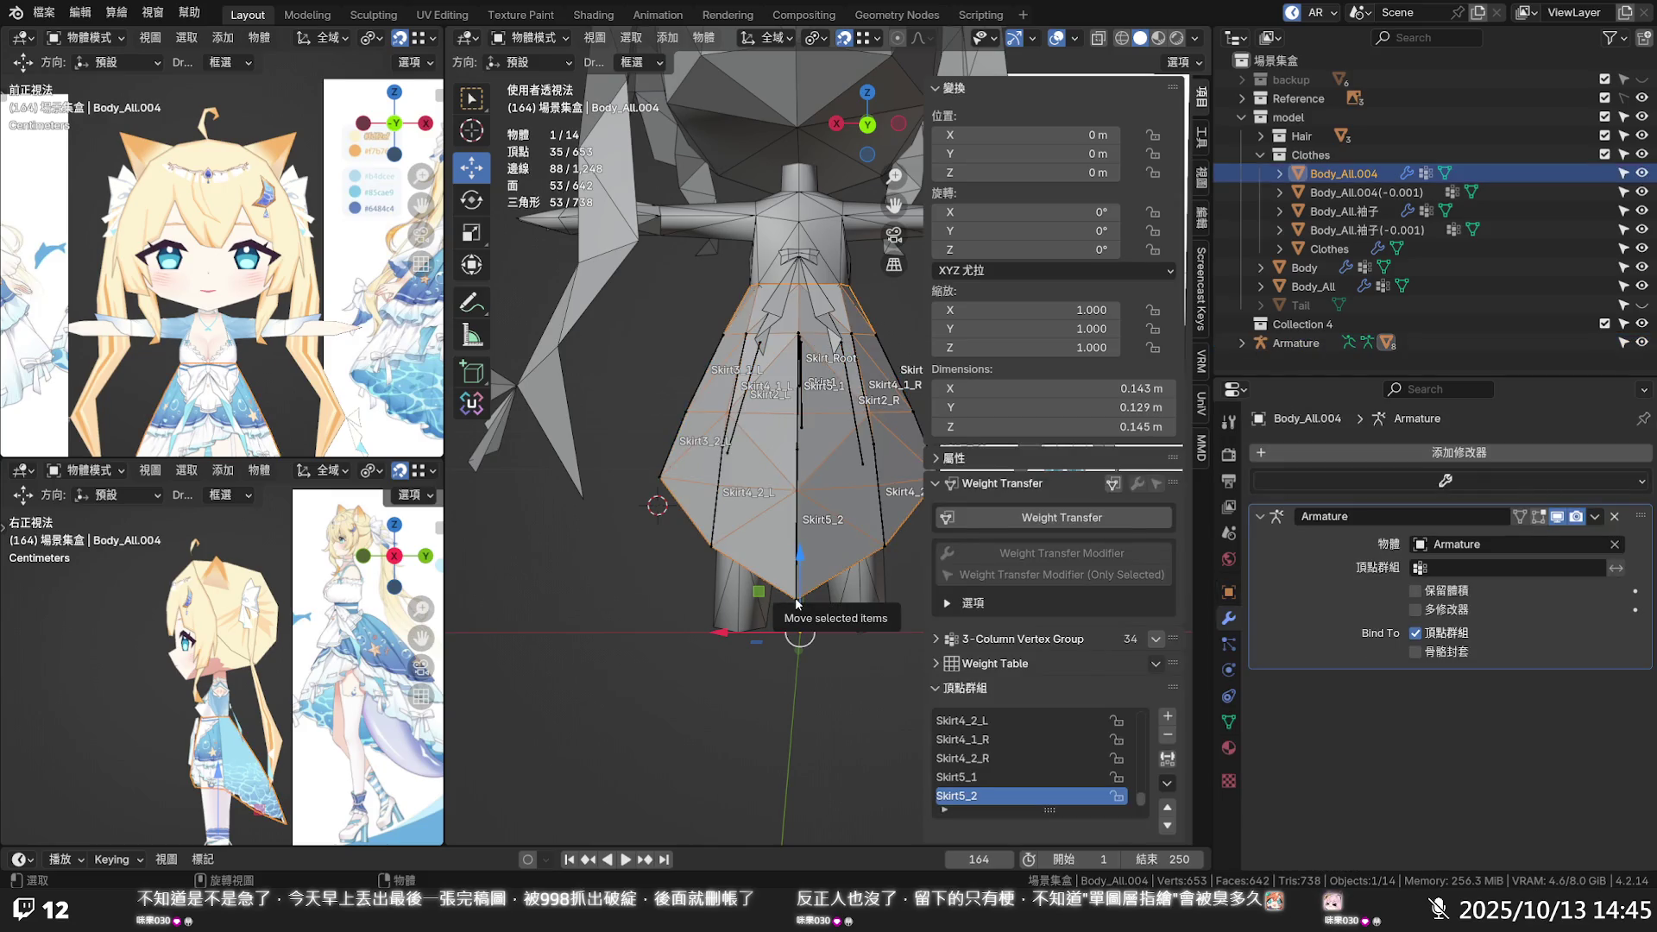
left_click(1379, 192)
left_click(1380, 176)
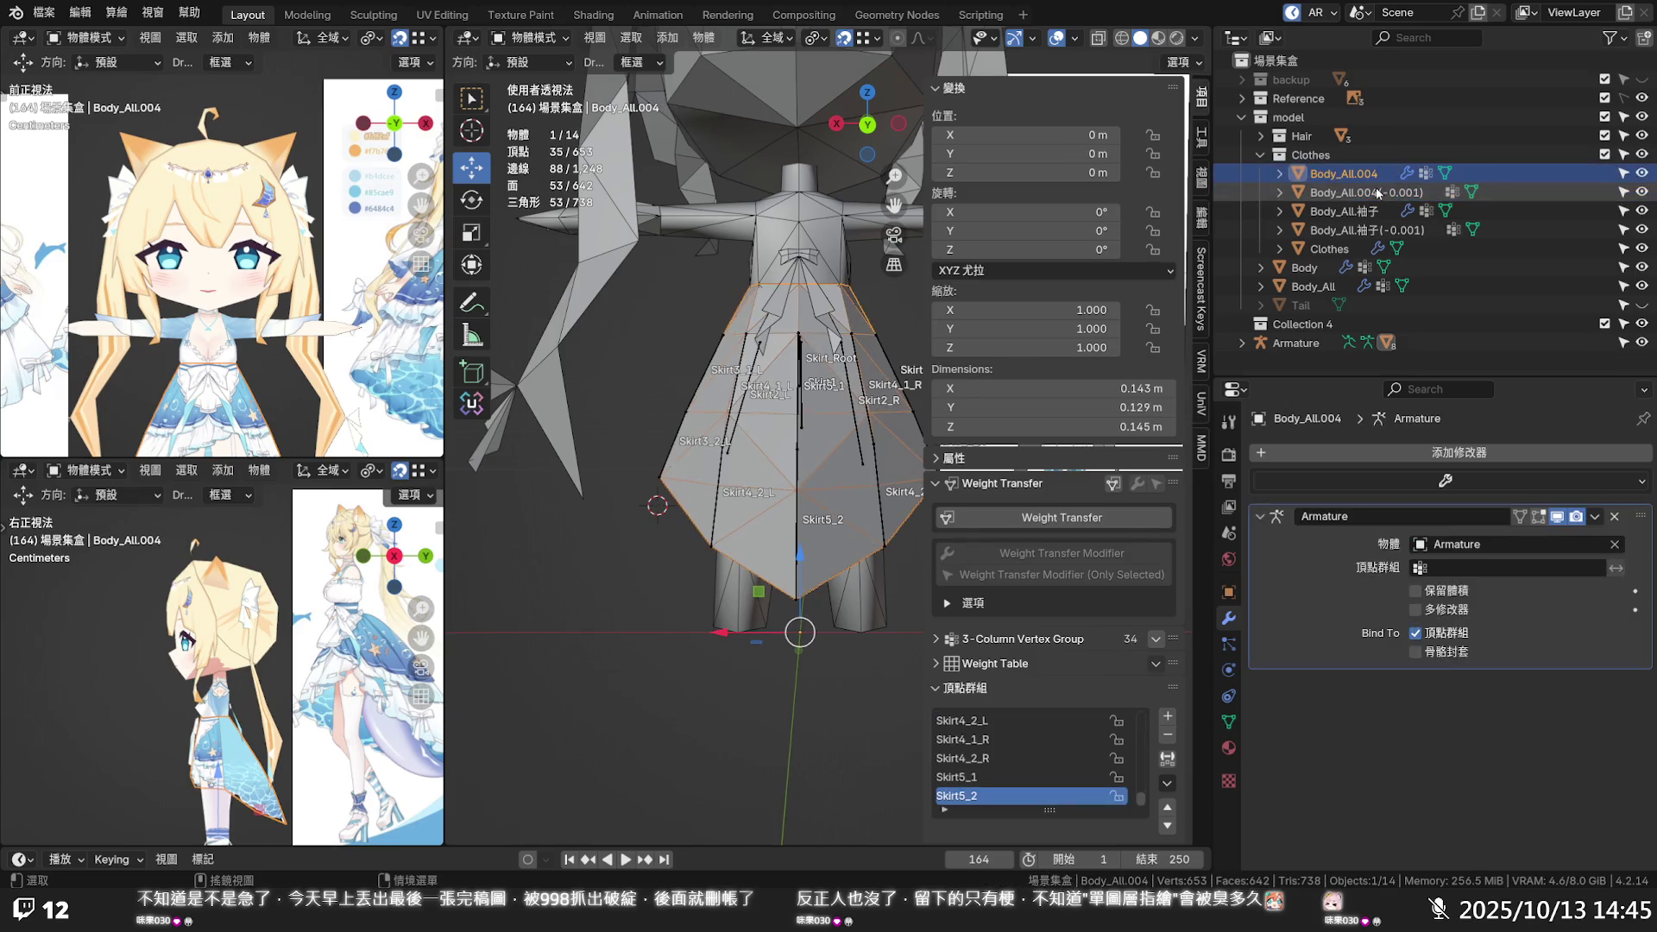
left_click(1378, 193)
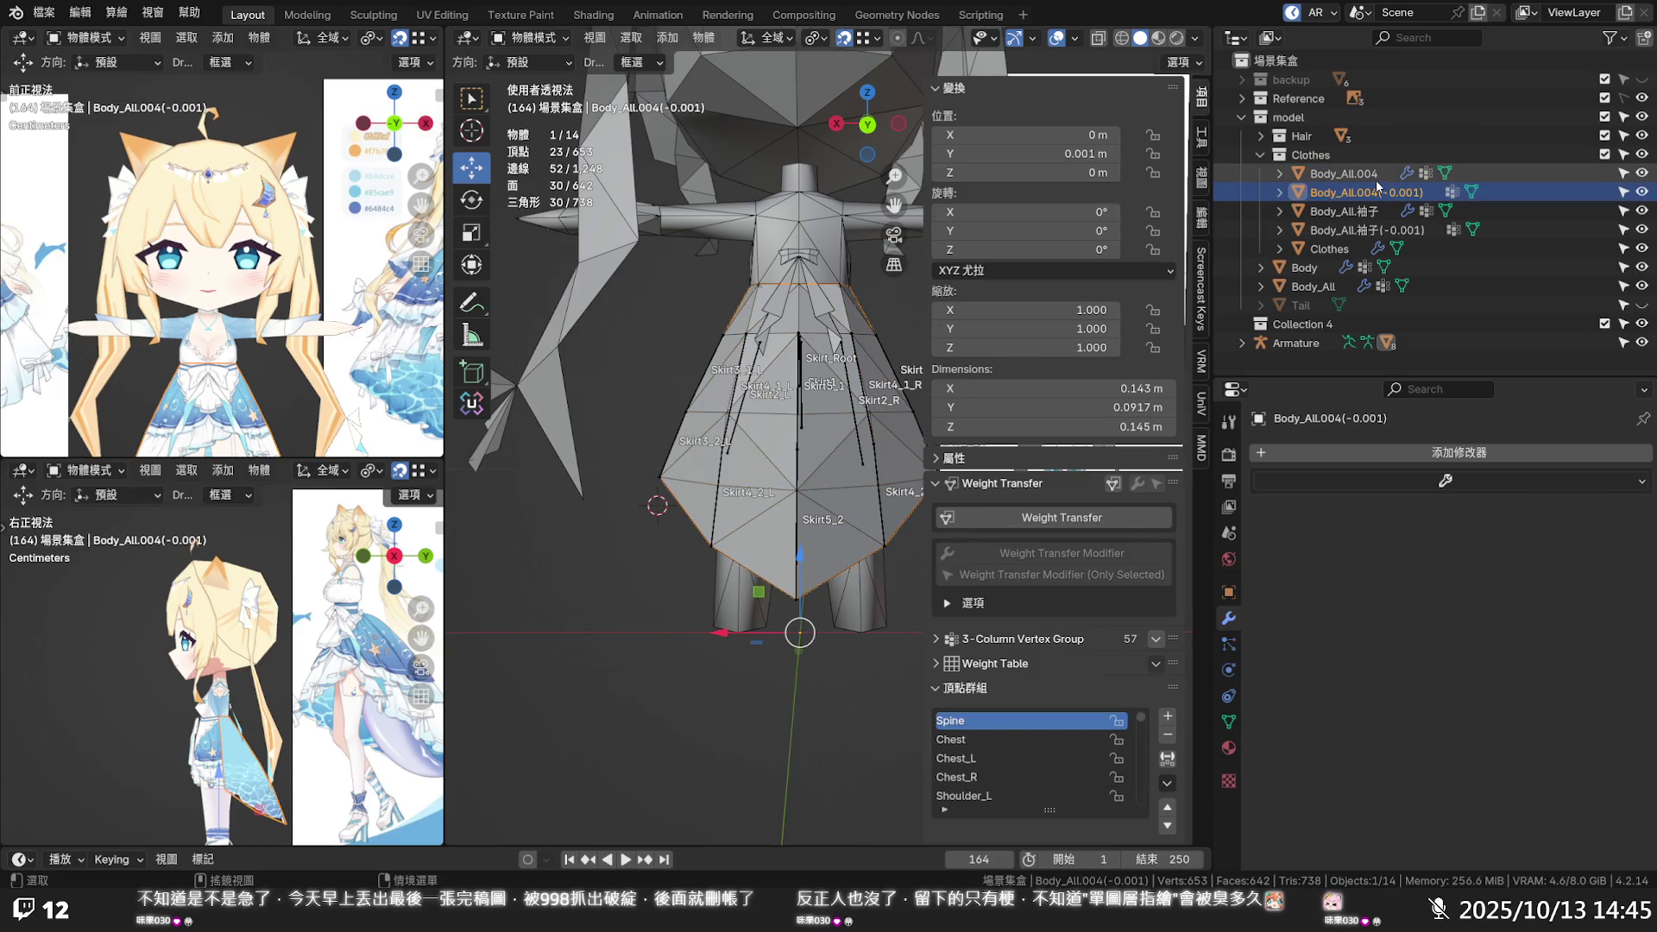
left_click(1378, 178)
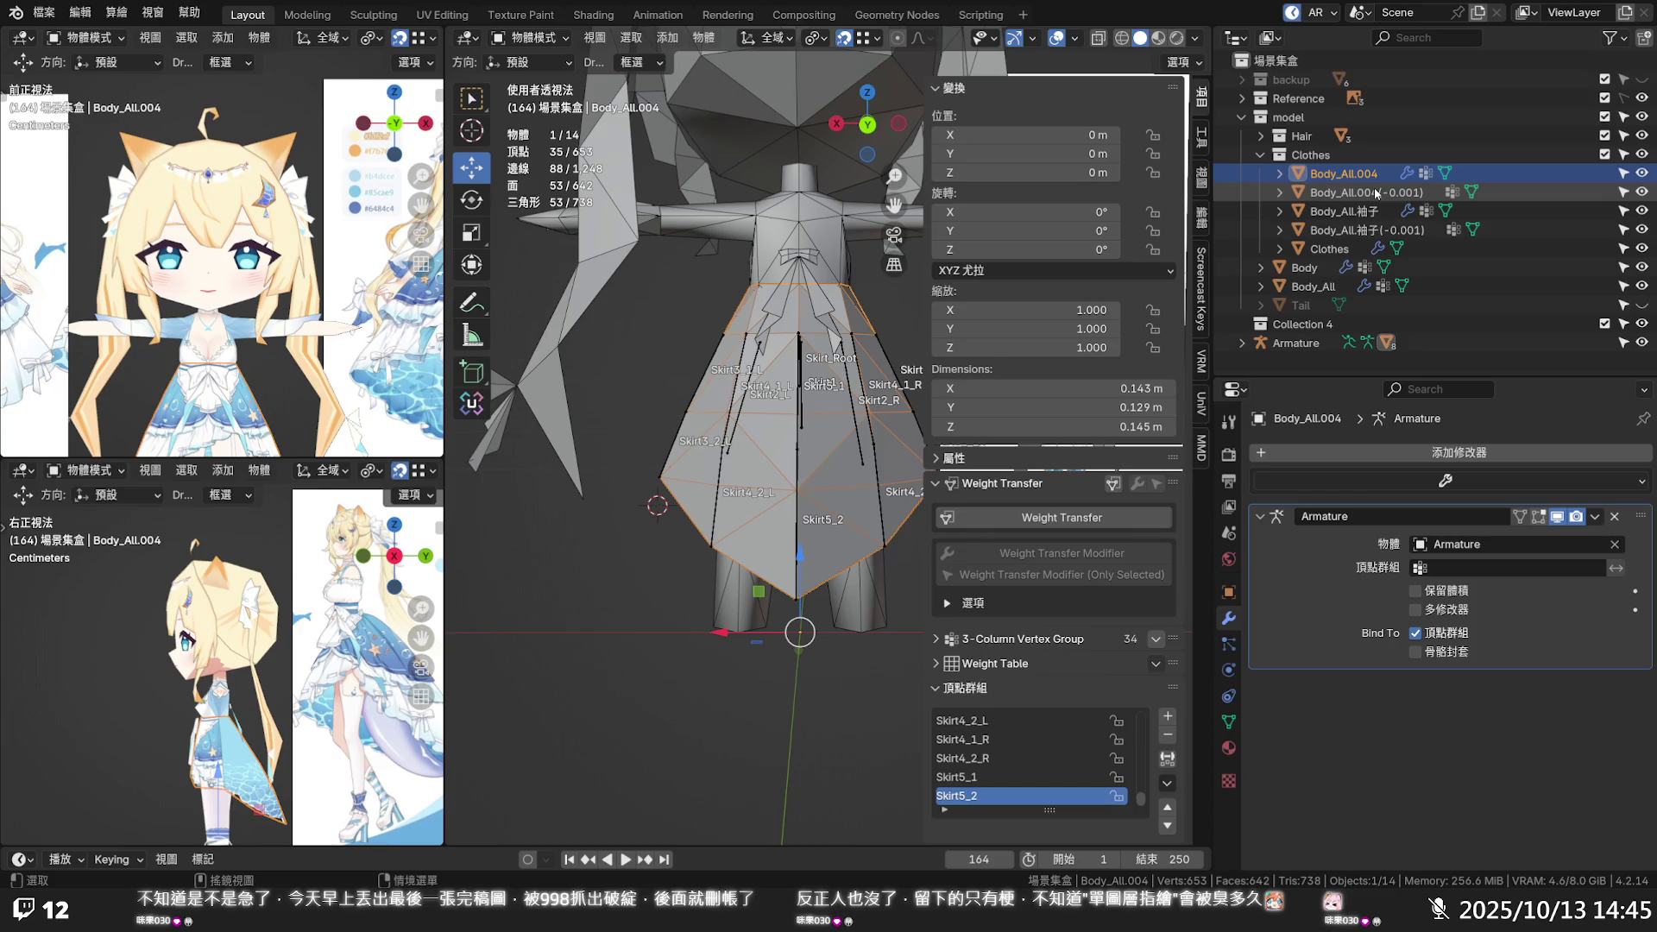
left_click(1412, 482)
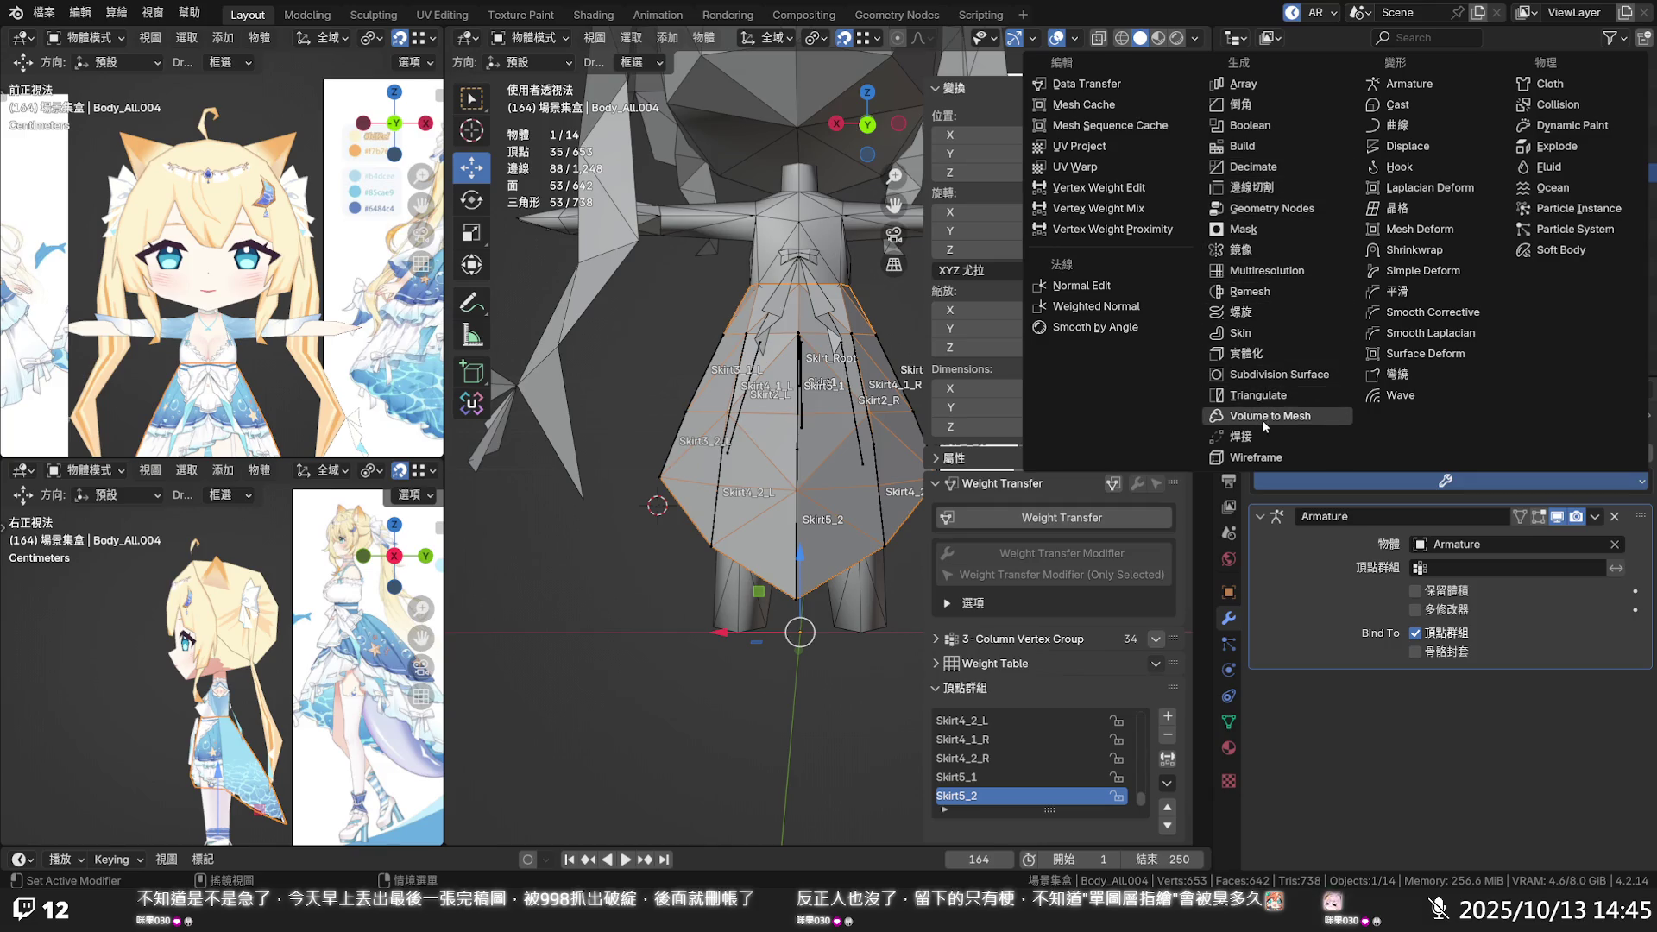
Add a Data Transfer modifier to Body_All.004(-0.001)
left_click(1121, 86)
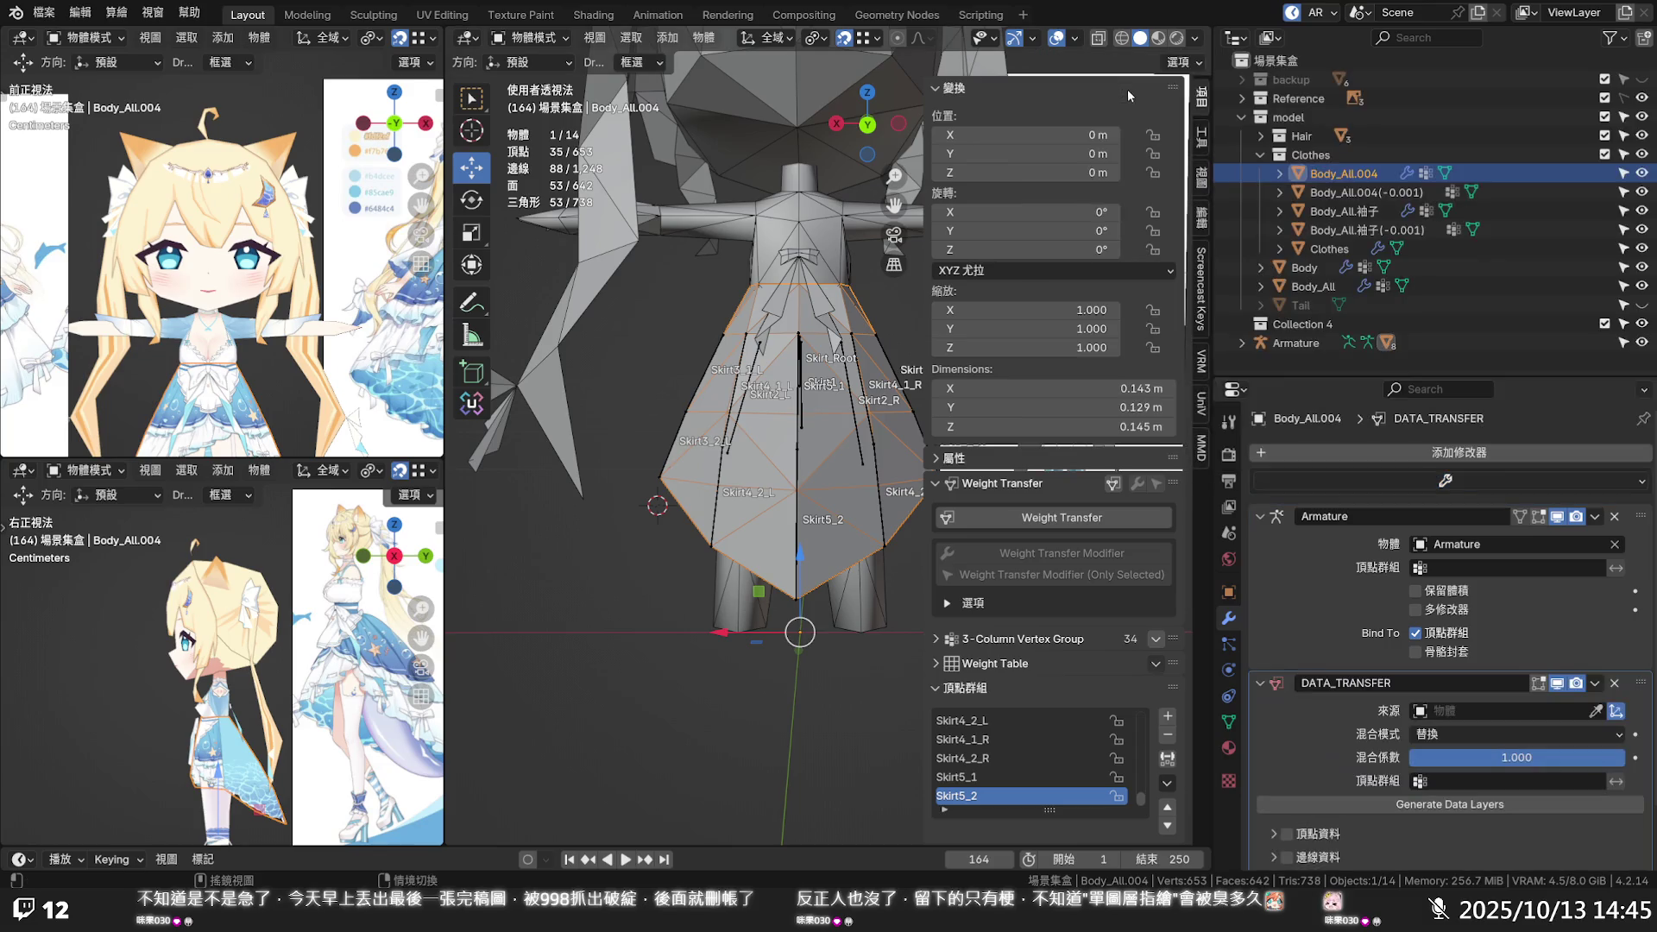
scroll(1441, 610, "down", 2)
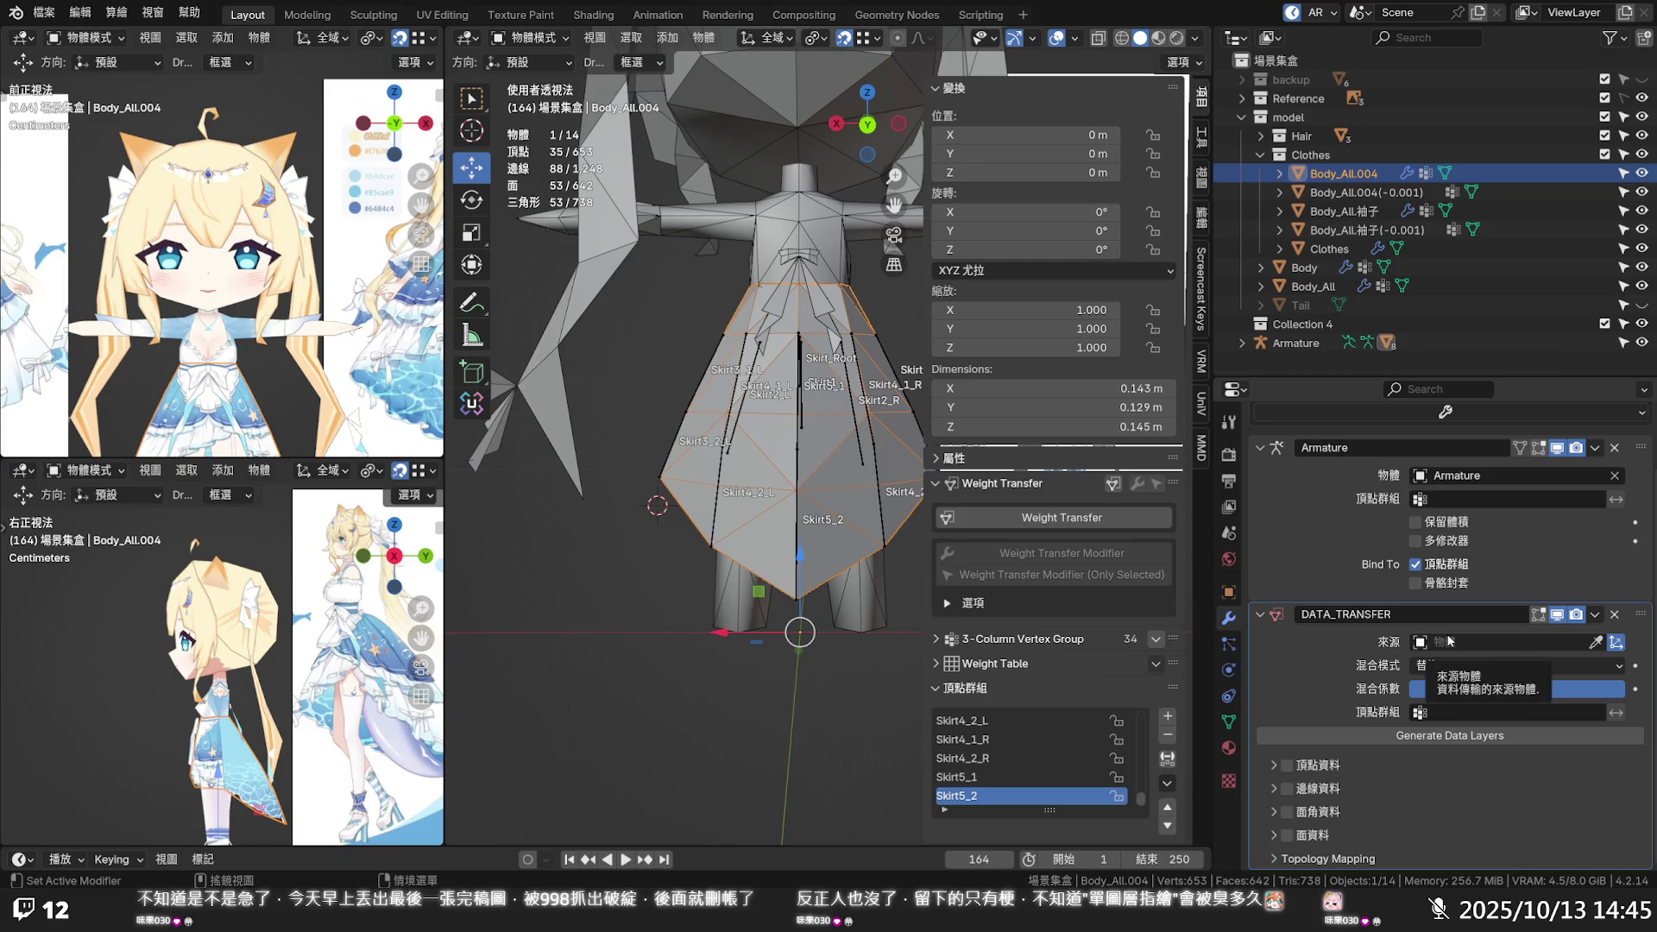
left_click(1390, 194)
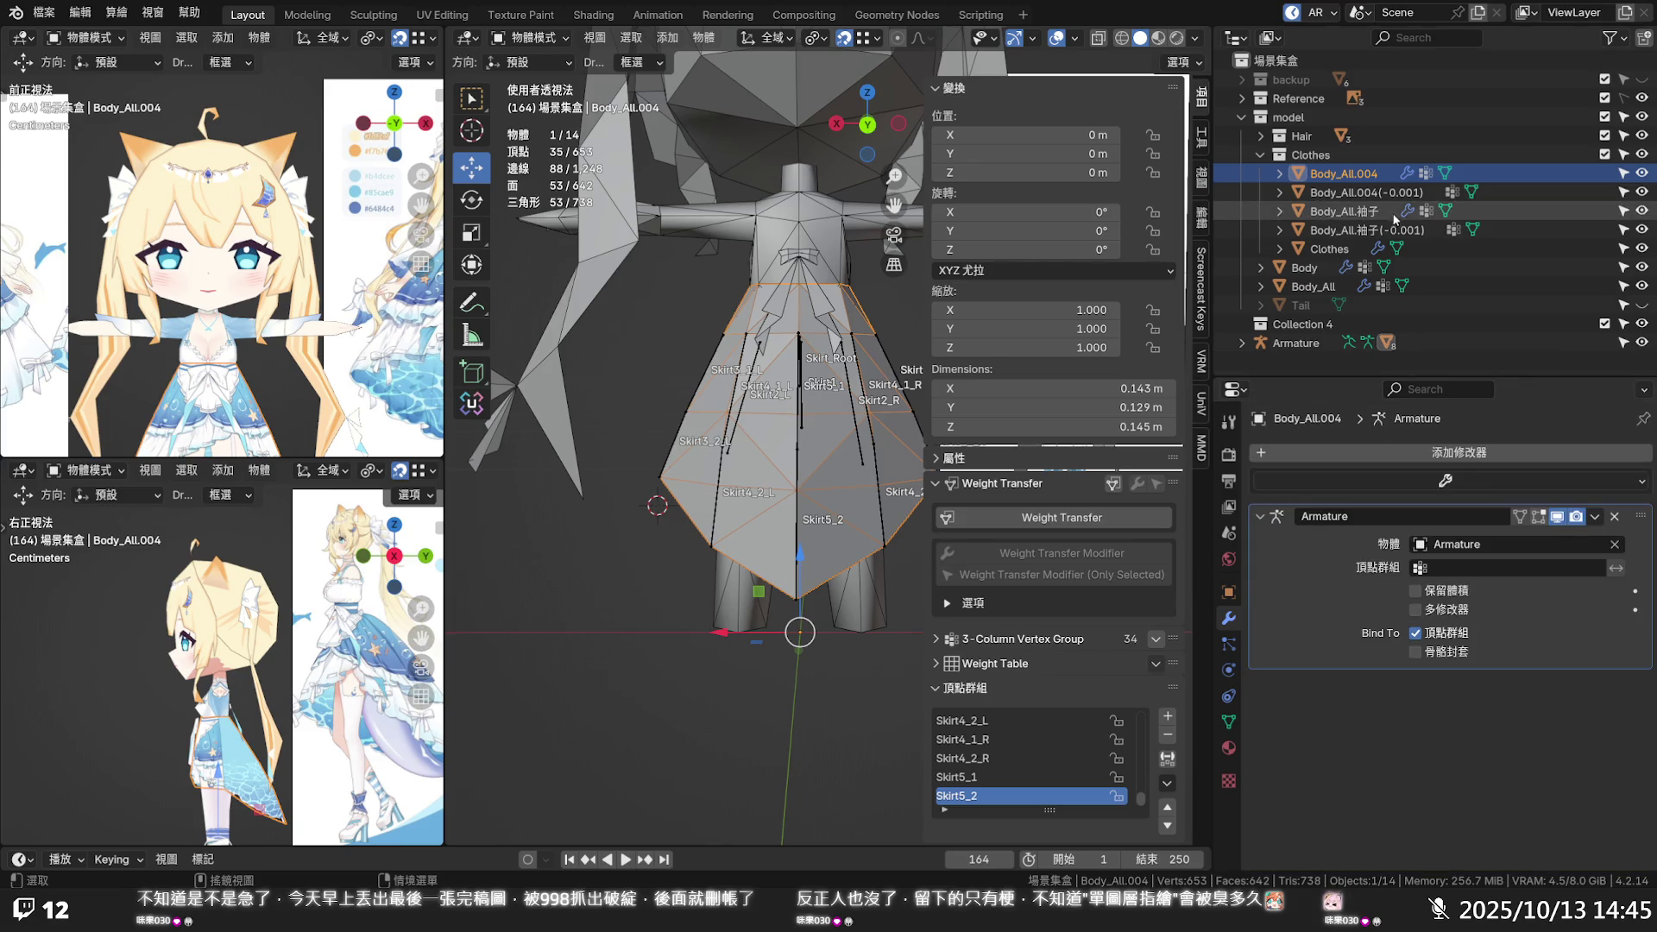
left_click(1443, 480)
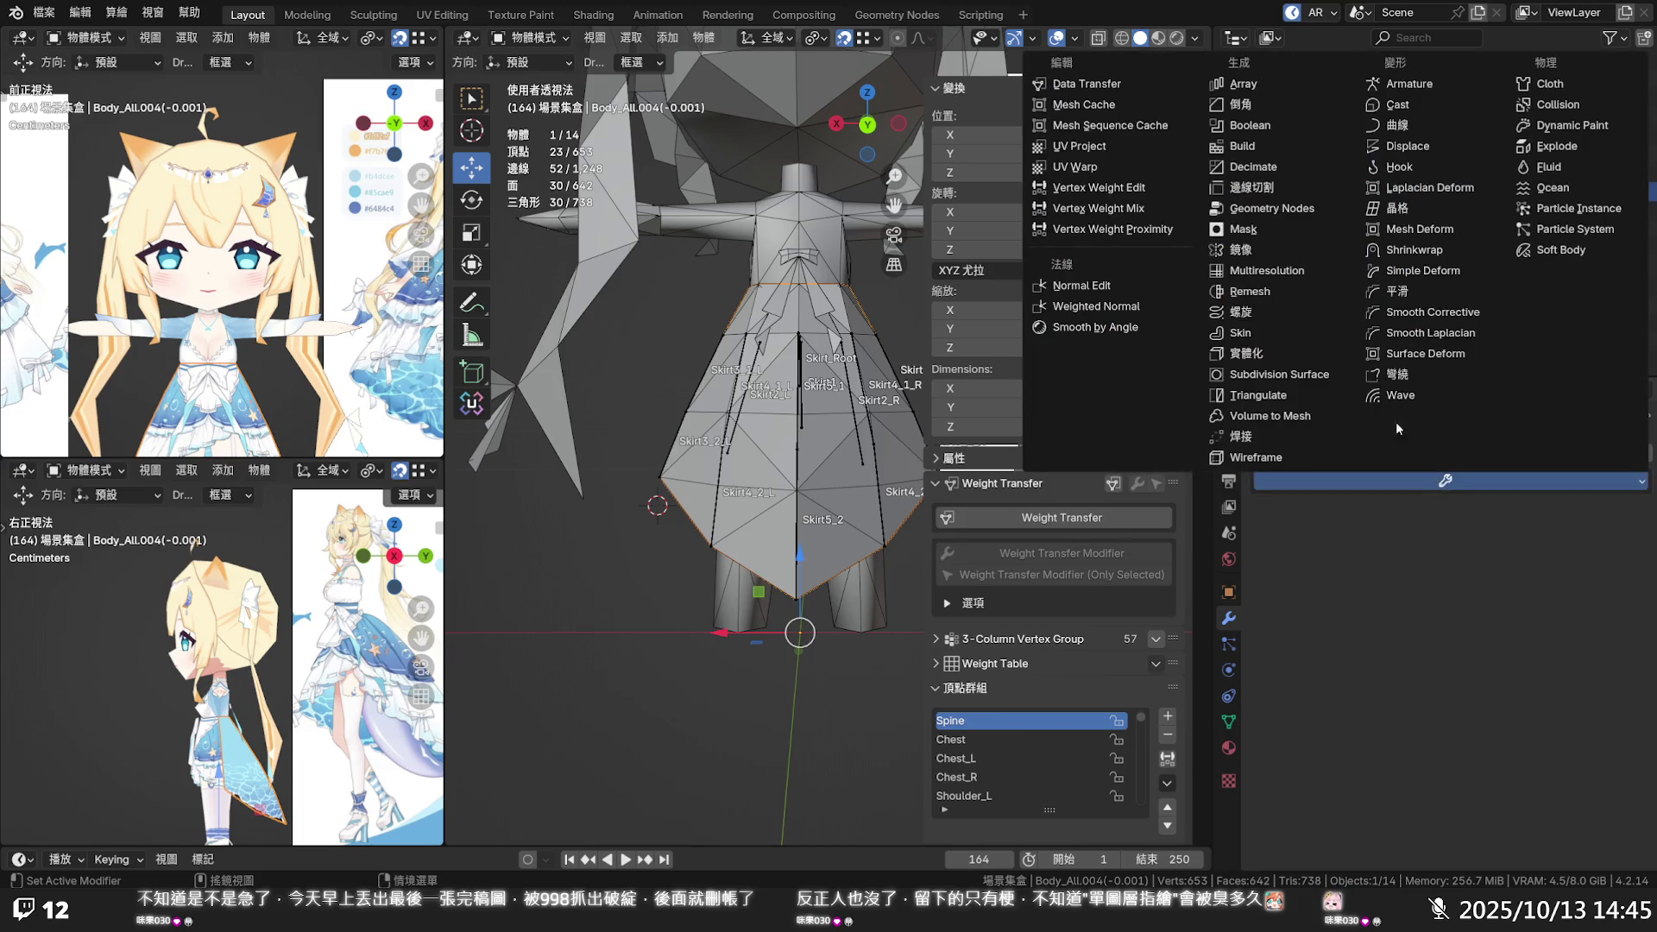
left_click(1080, 84)
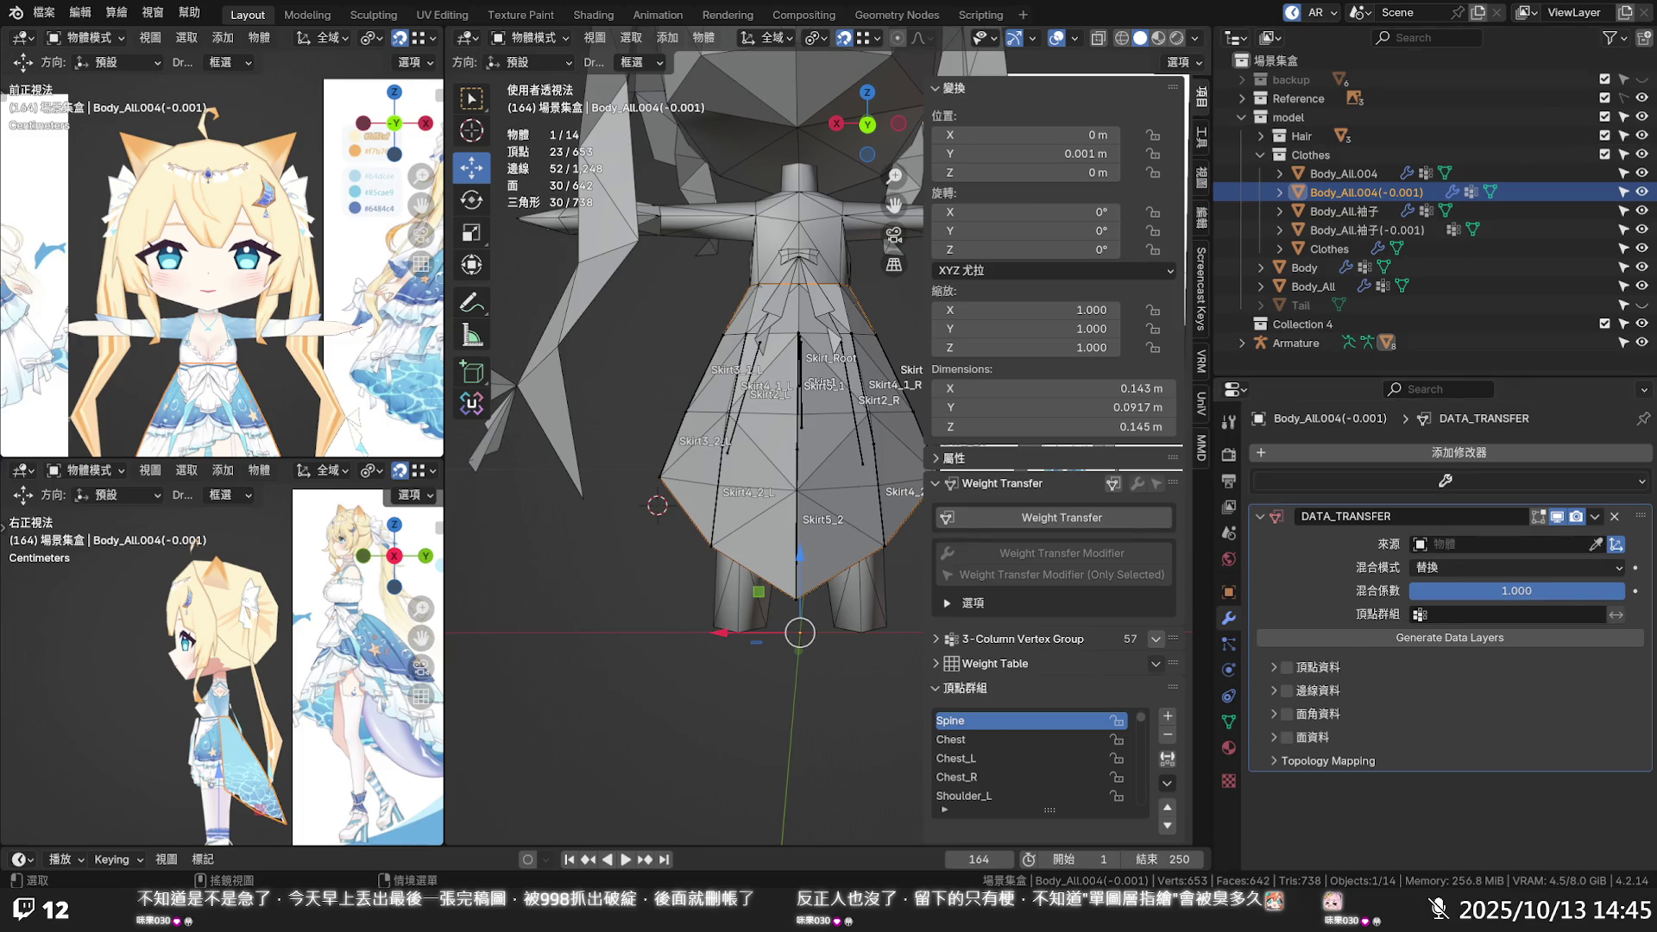
Hide Body_All.004(-0.001), set the Data Transfer source to Body_All.004 with Vertex Data enabled, and view its vertex groups
left_click(1641, 192)
left_click(1641, 192)
left_click(1641, 191)
left_click(1596, 544)
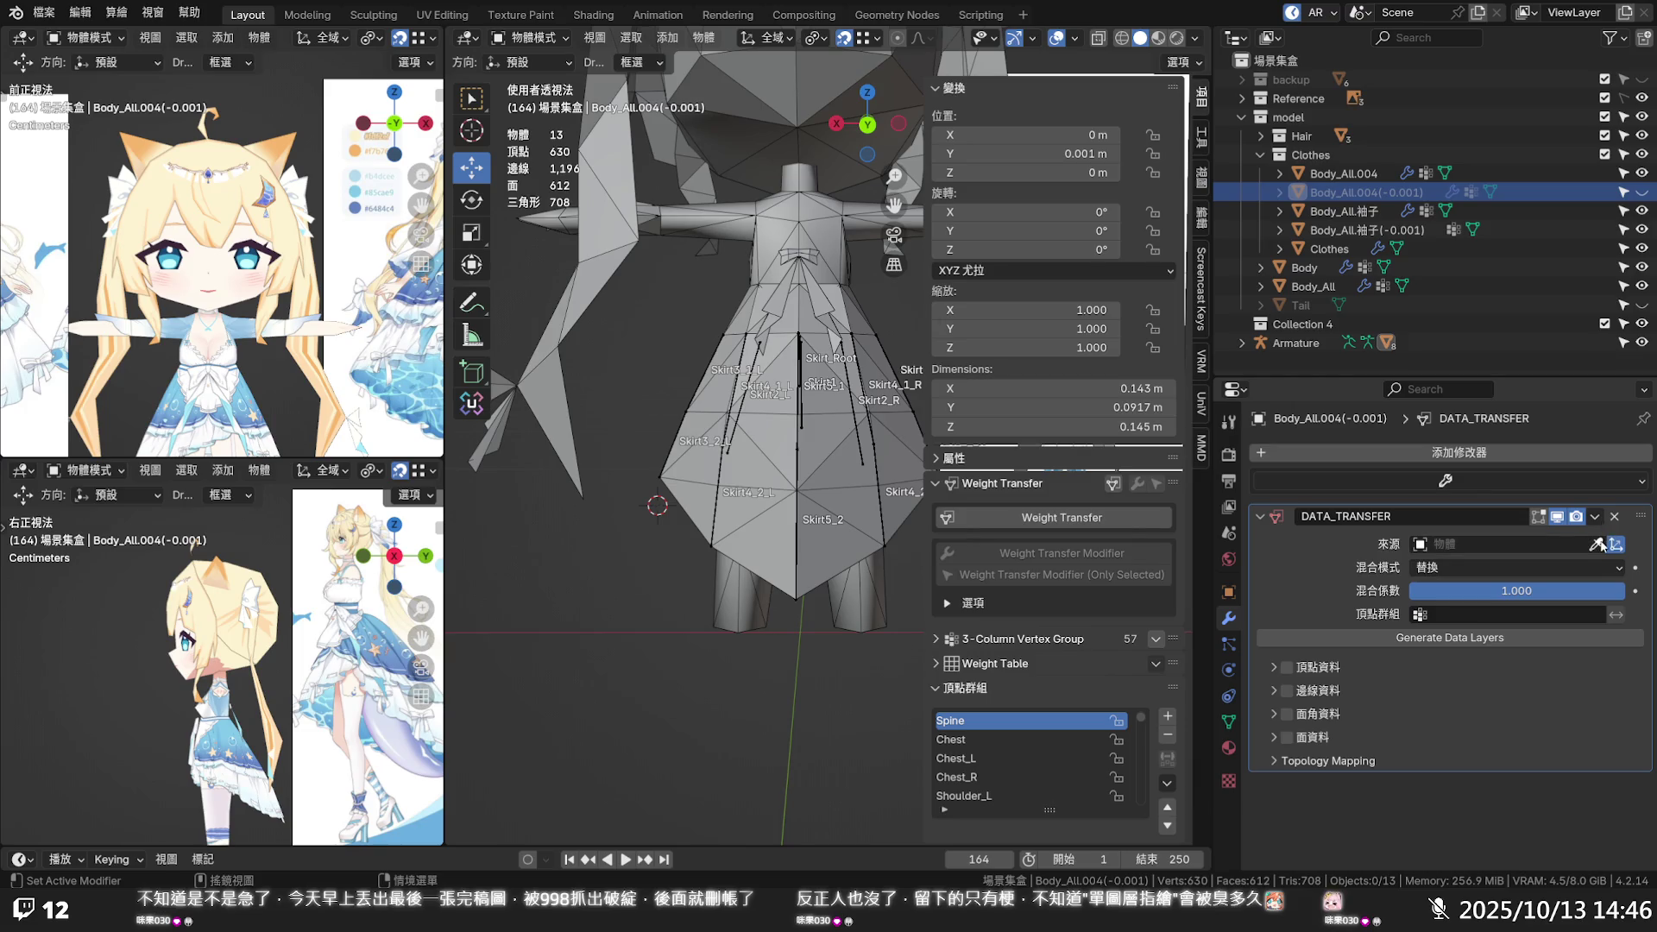
left_click(1352, 172)
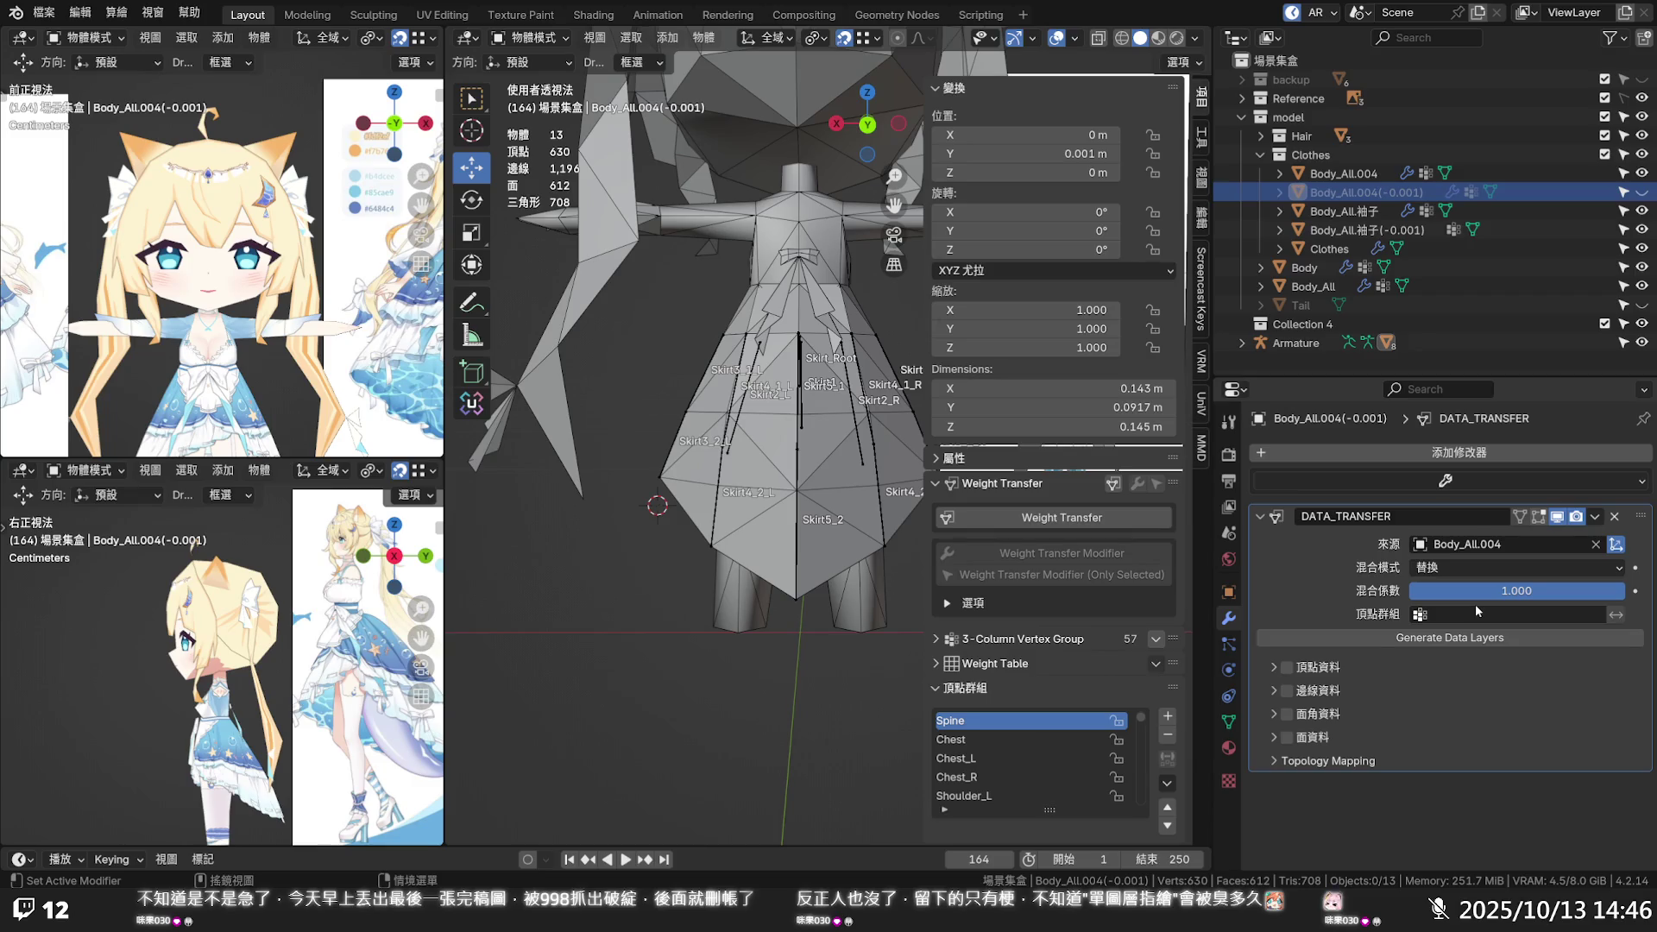
left_click(1315, 668)
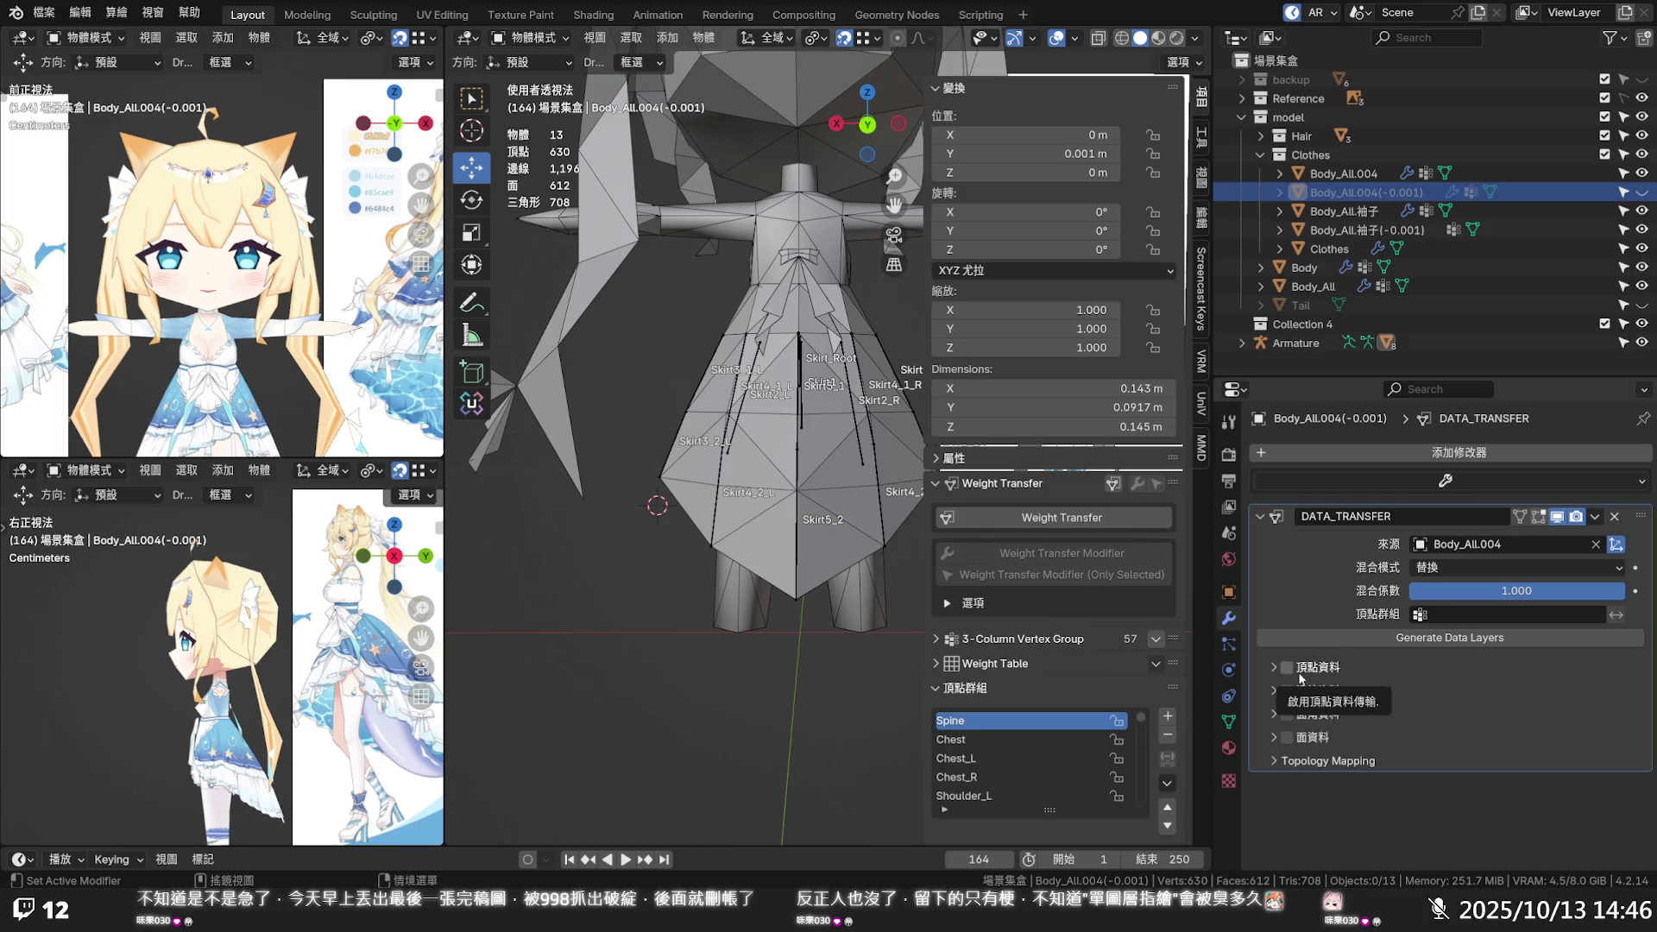
left_click(1431, 614)
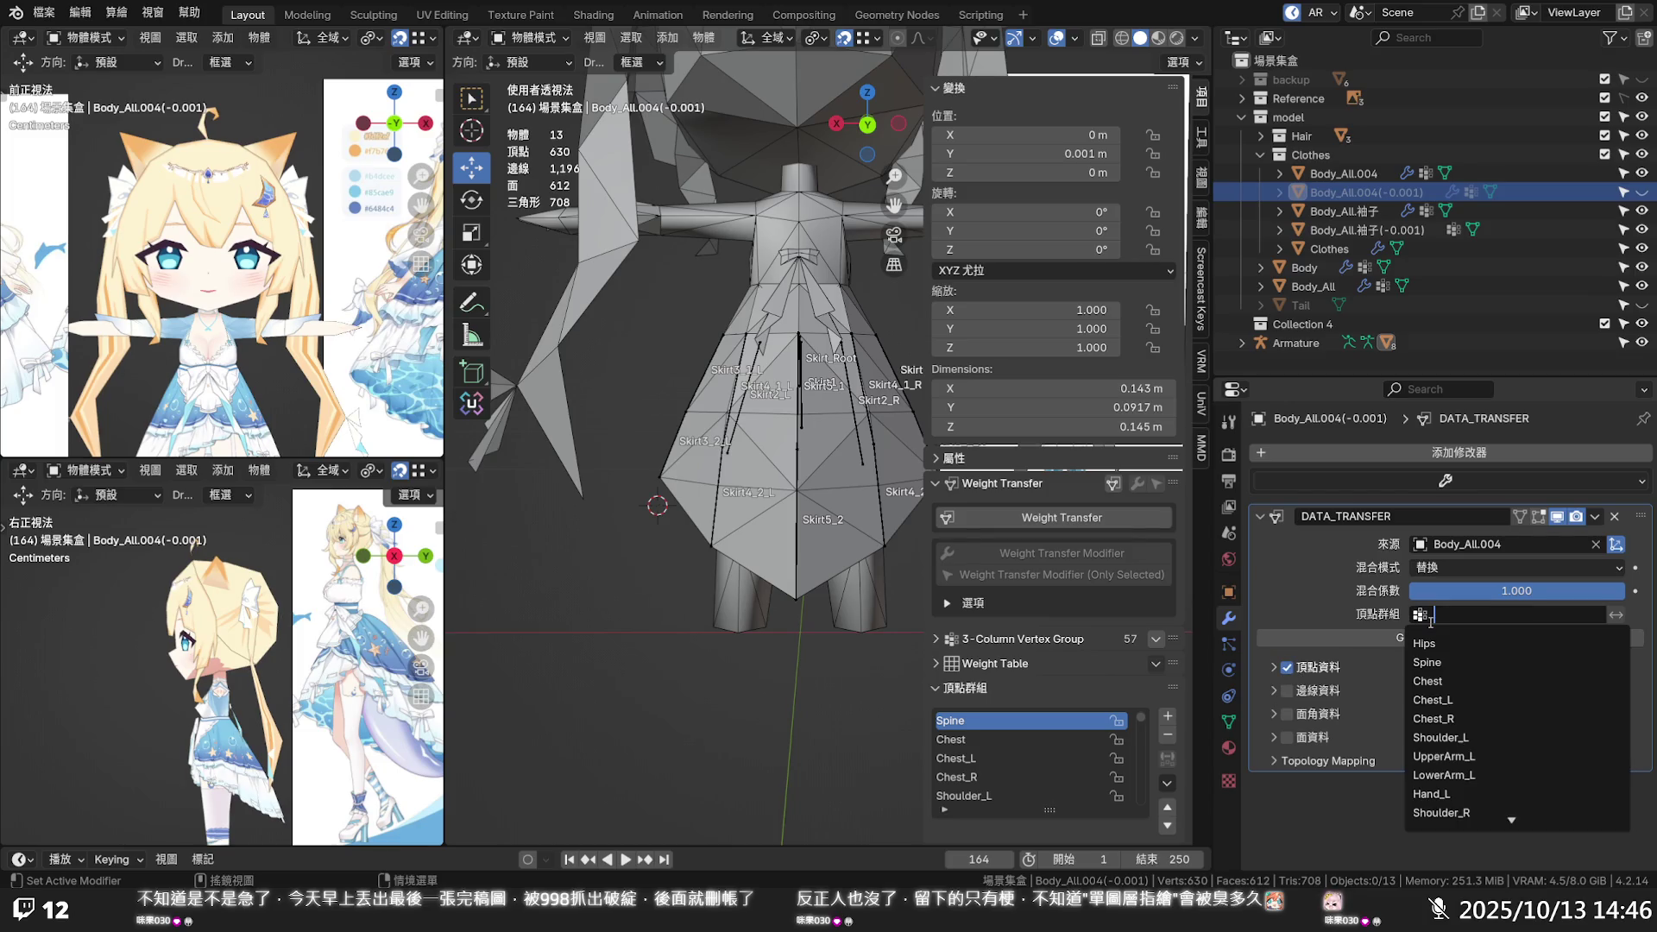
left_click(1322, 618)
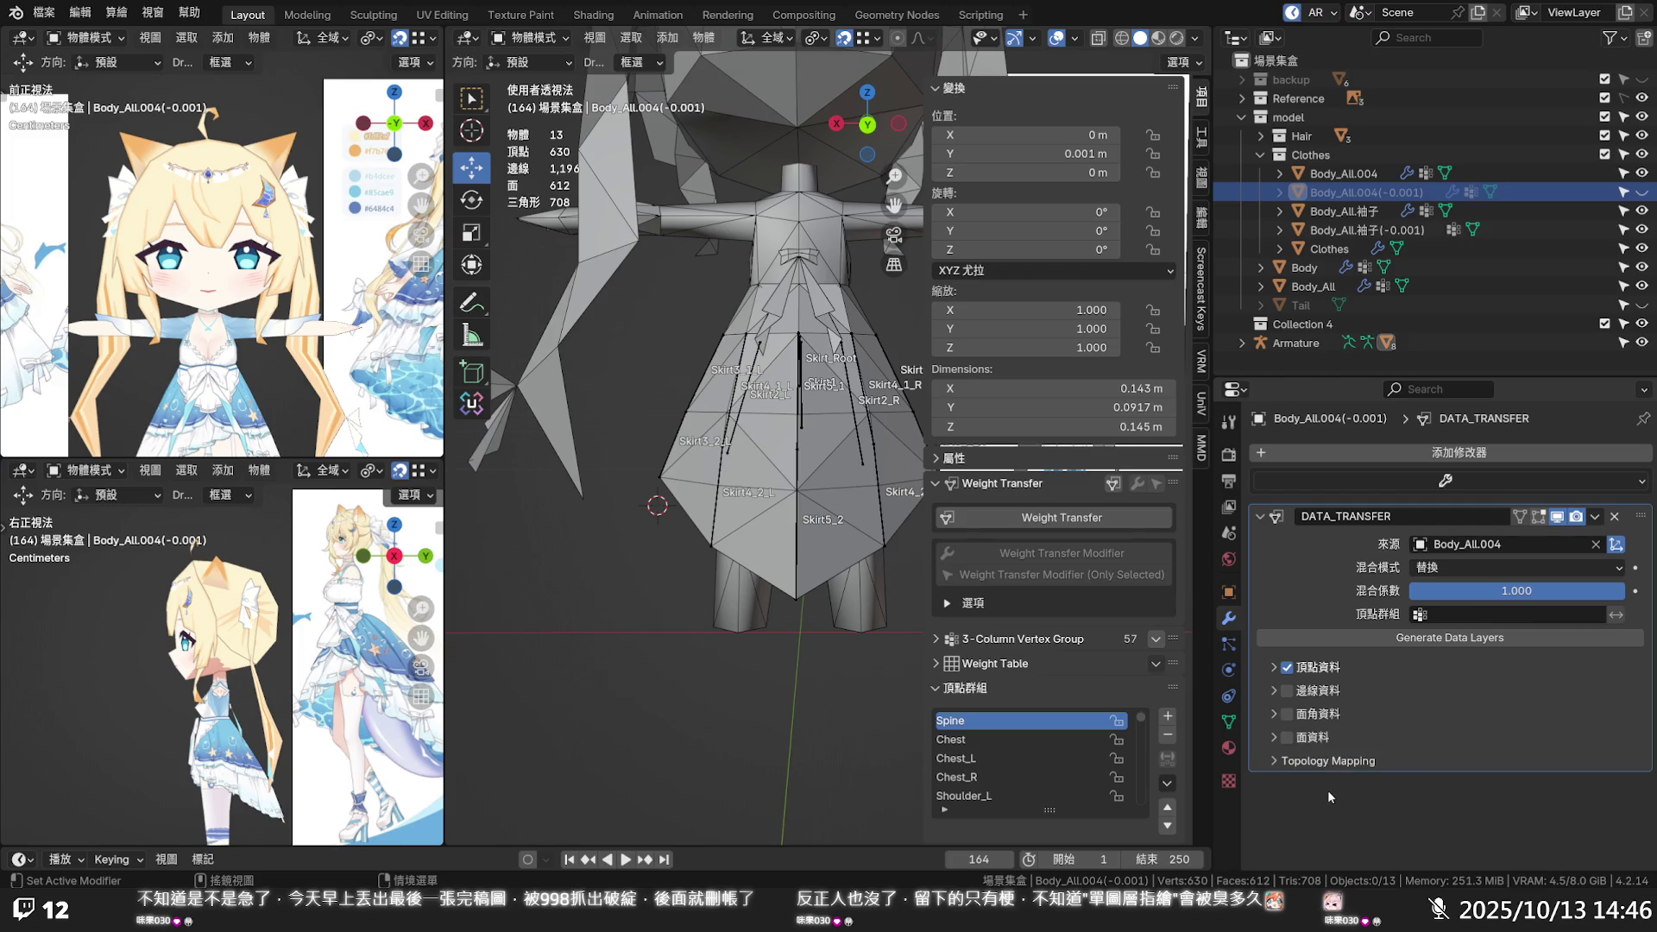
left_click(1230, 722)
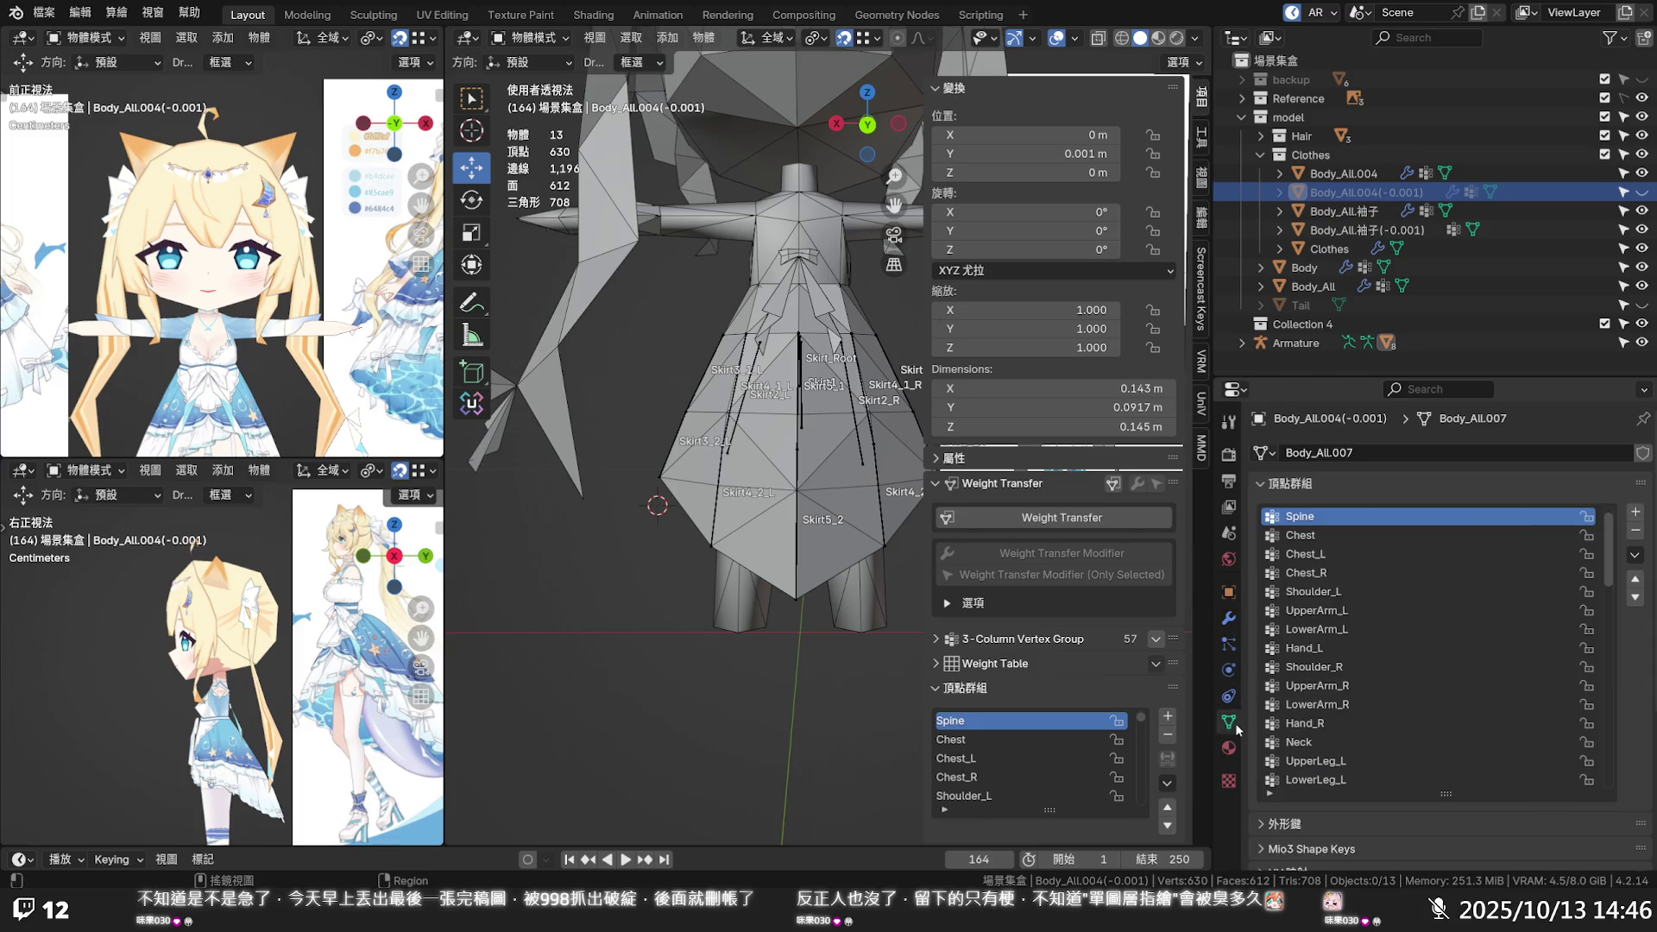
Delete all vertex groups from Body_All.004(-0.001) and make it visible again
left_click(1635, 554)
left_click(1331, 556)
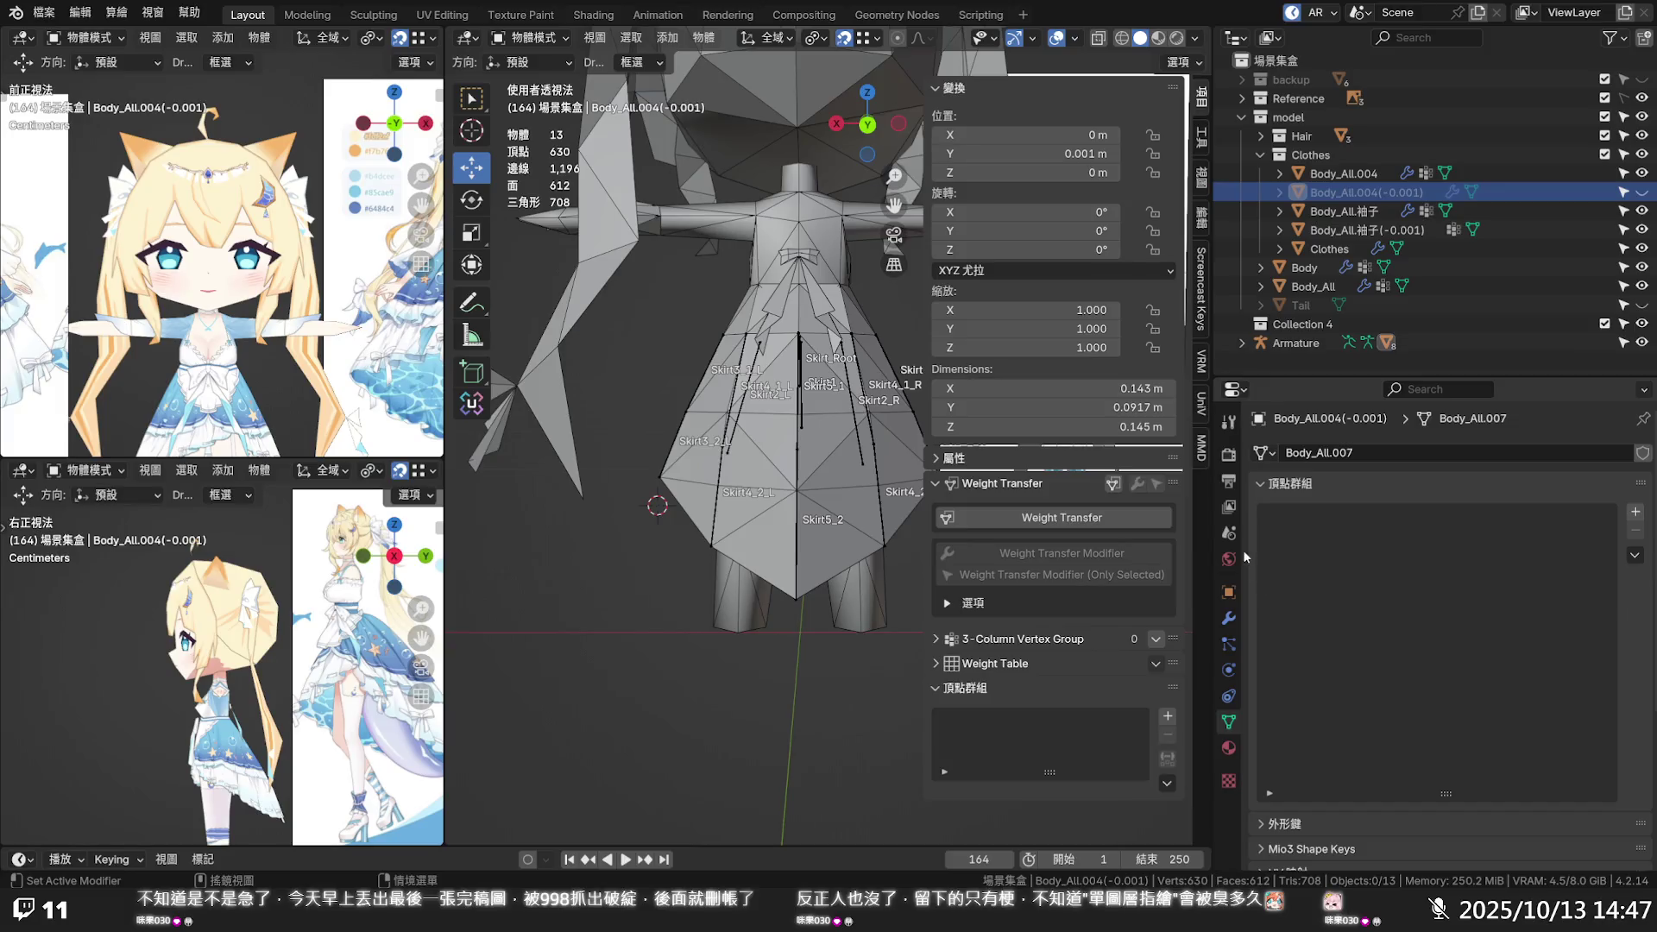
left_click(1642, 192)
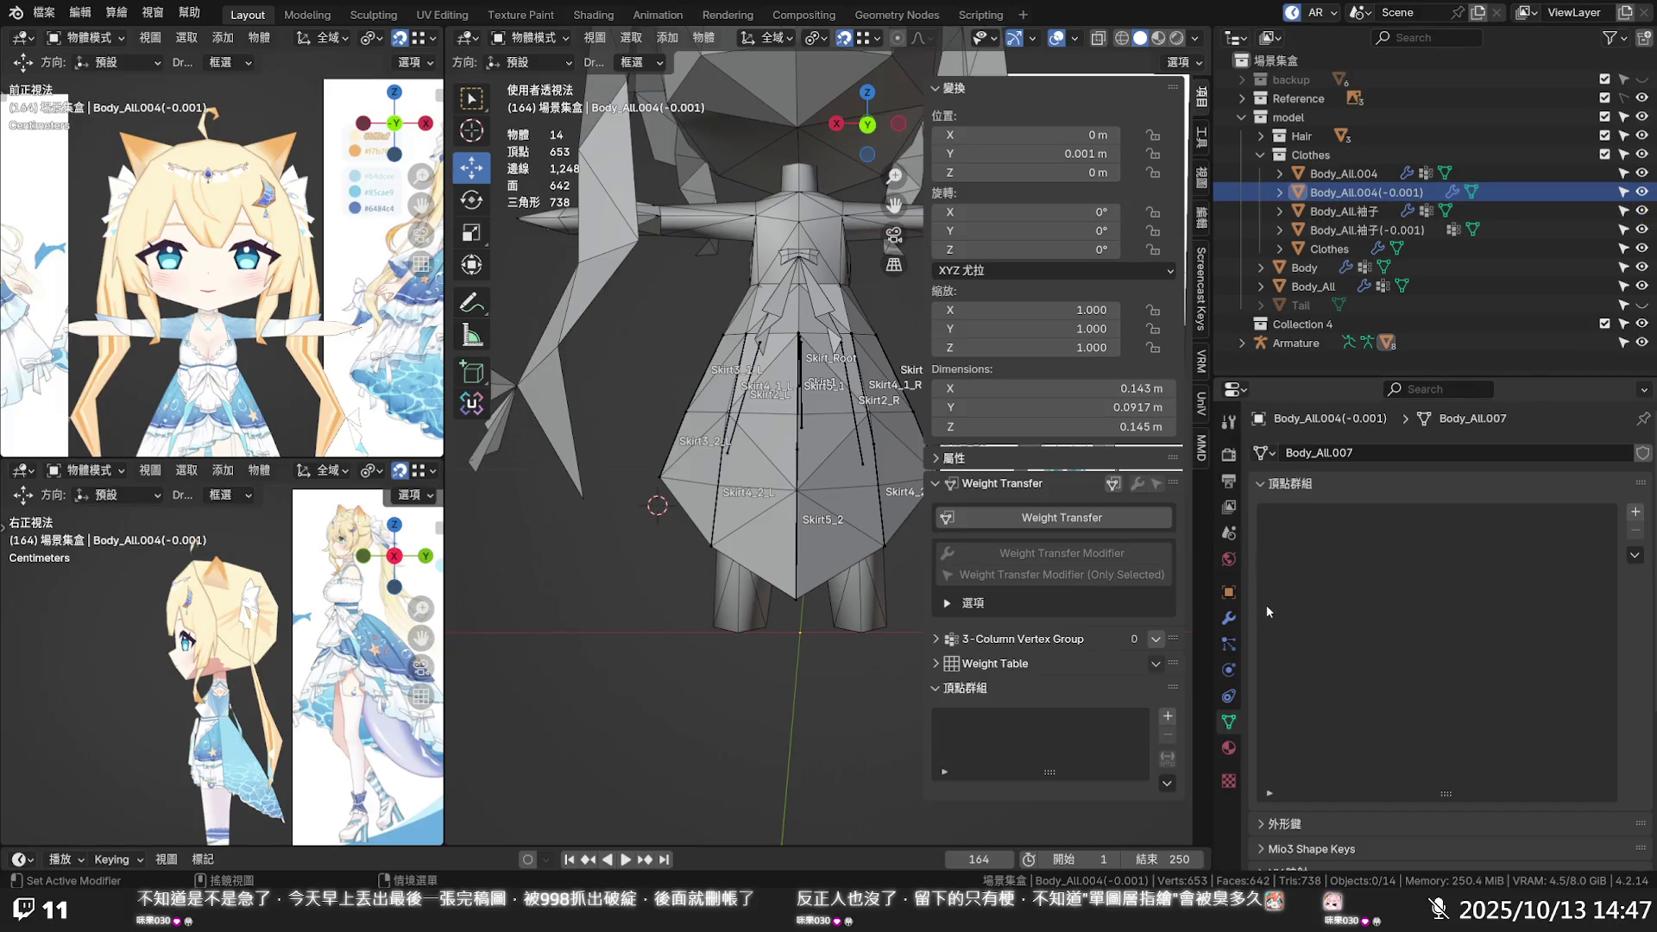
Review the Data Transfer blend mode unchanged, then check the empty vertex group list
left_click(1227, 622)
left_click(1462, 570)
left_click(1462, 571)
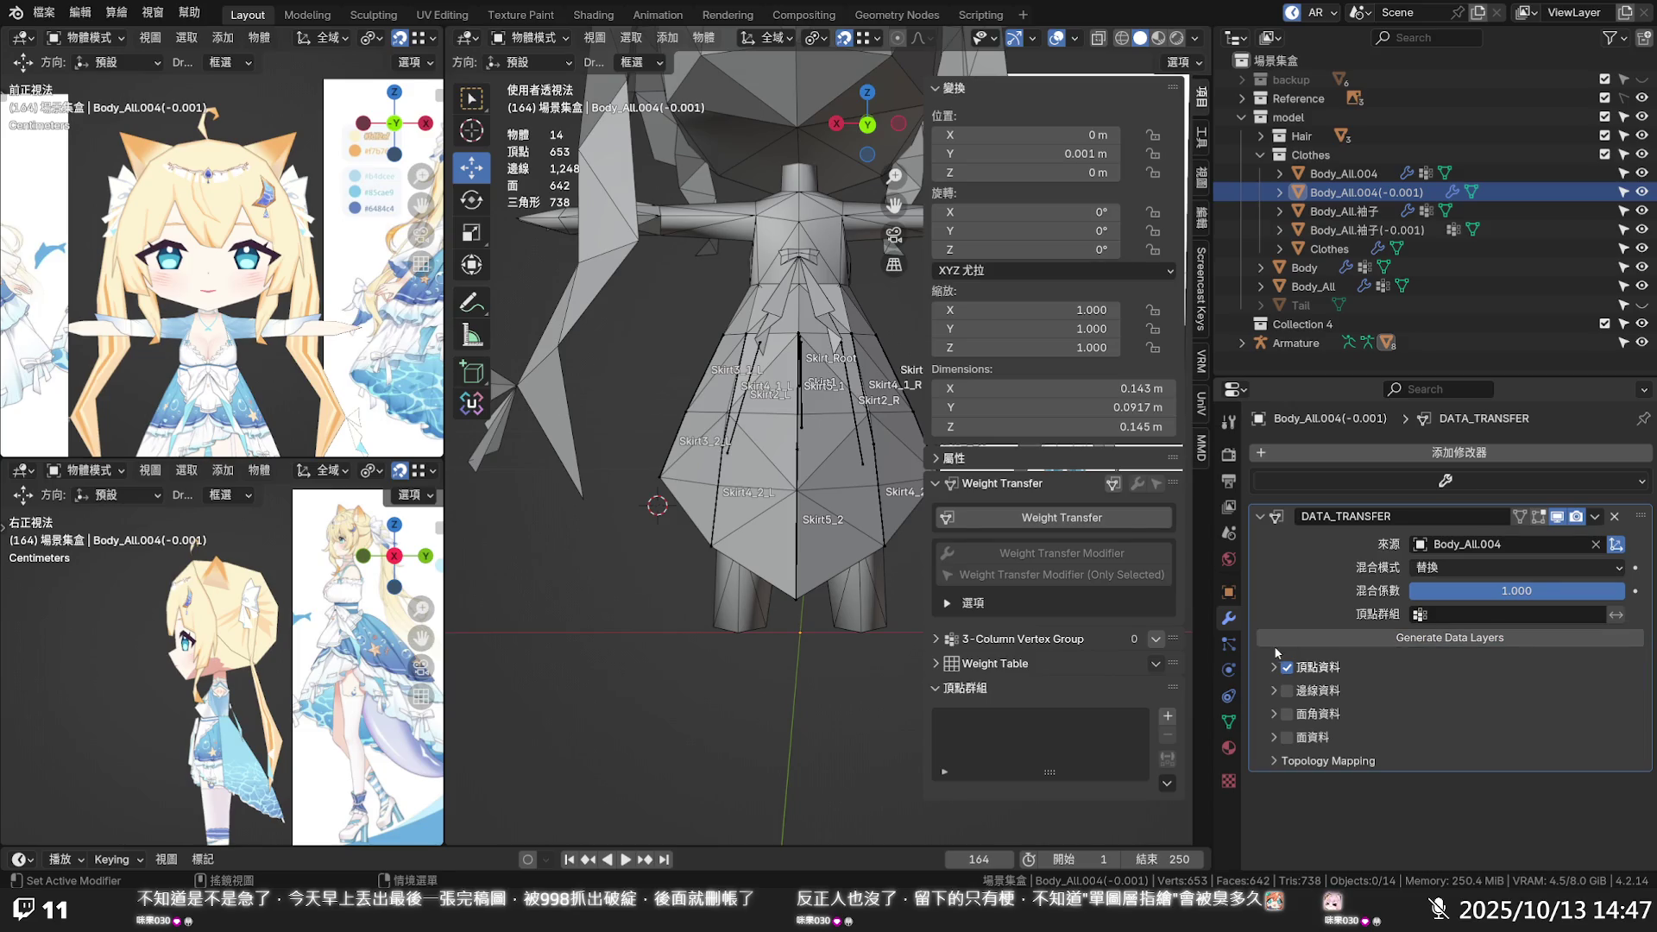
left_click(1230, 724)
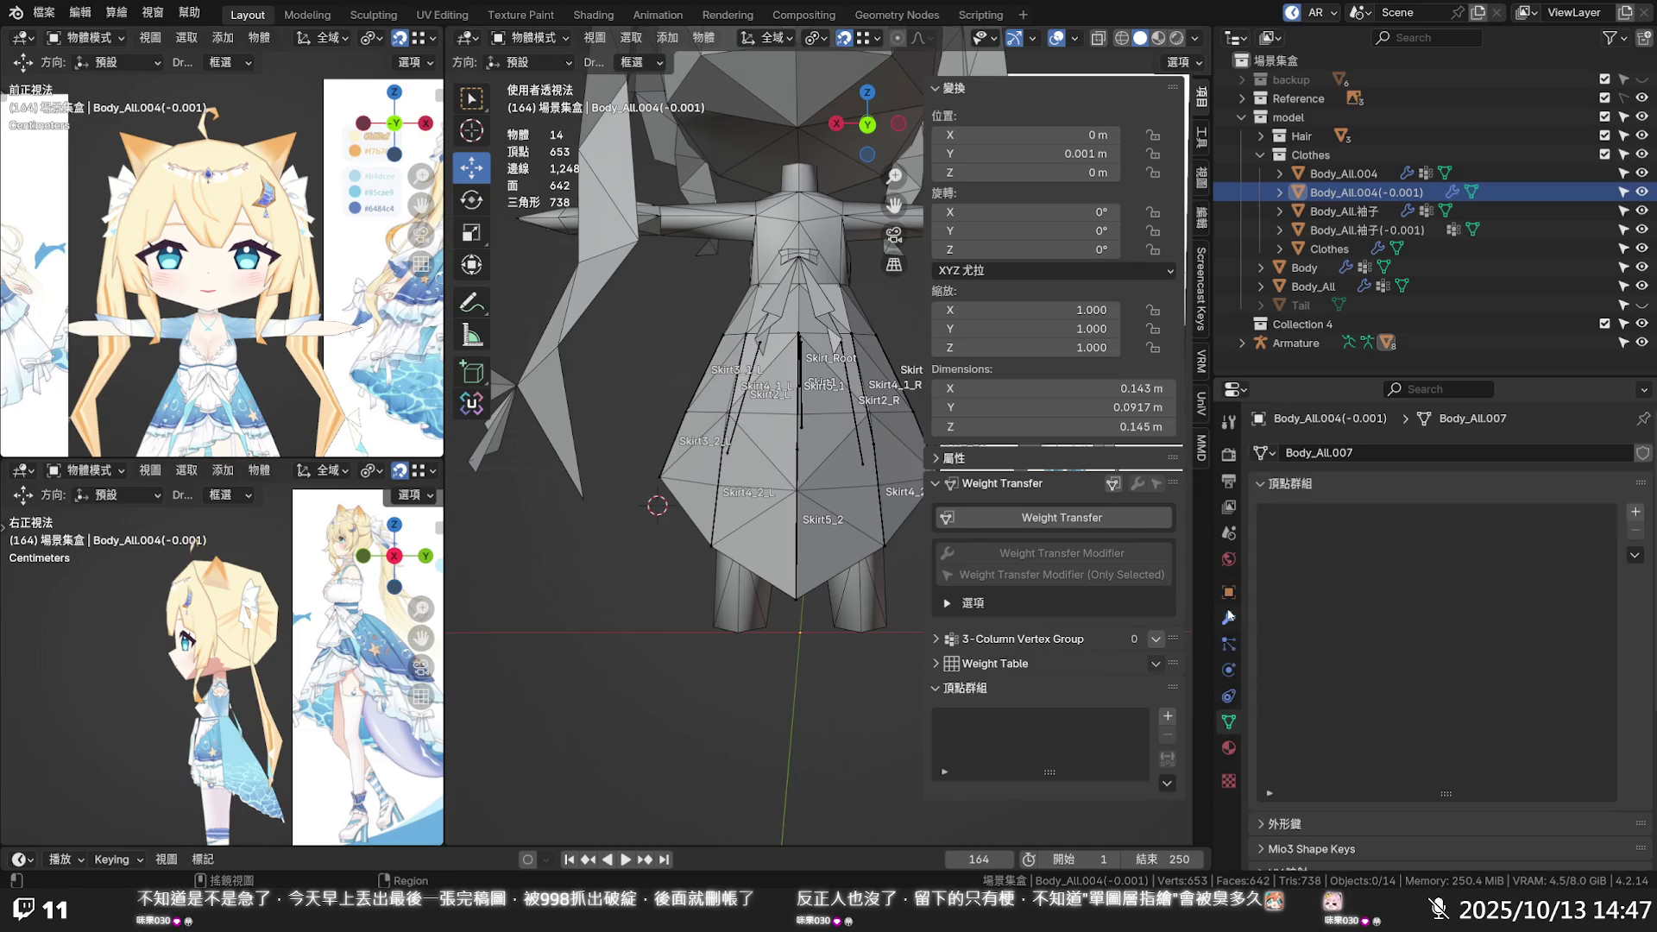
Apply the Data Transfer modifier and check the resulting vertex groups
left_click(1228, 618)
left_click(1594, 516)
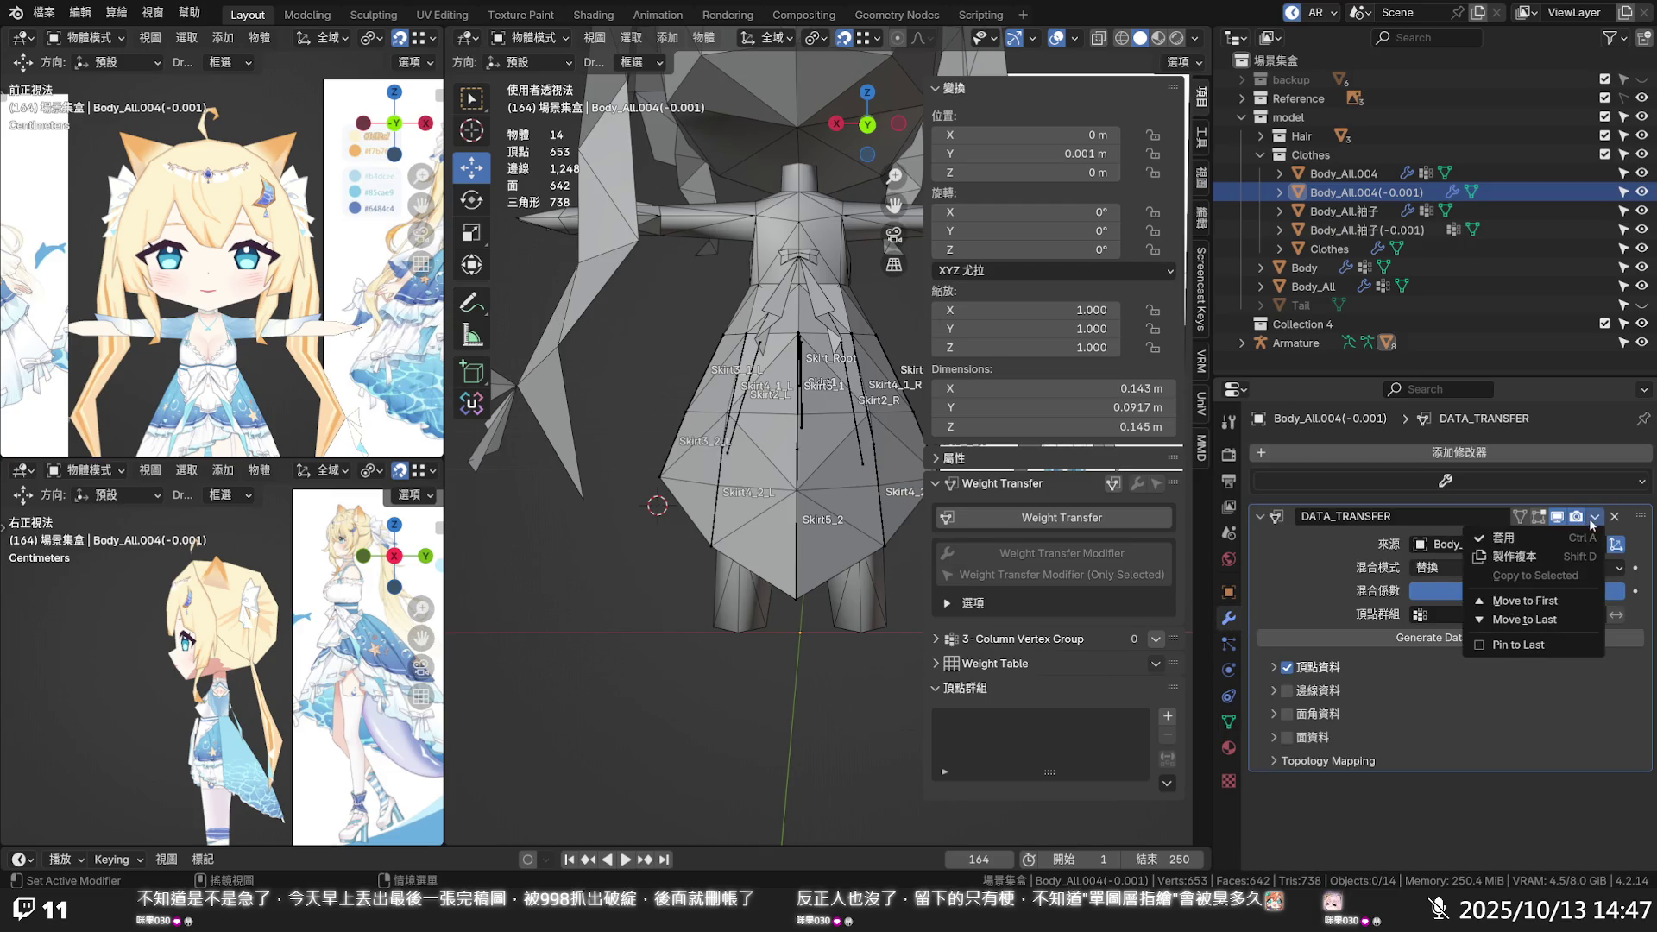
left_click(1583, 535)
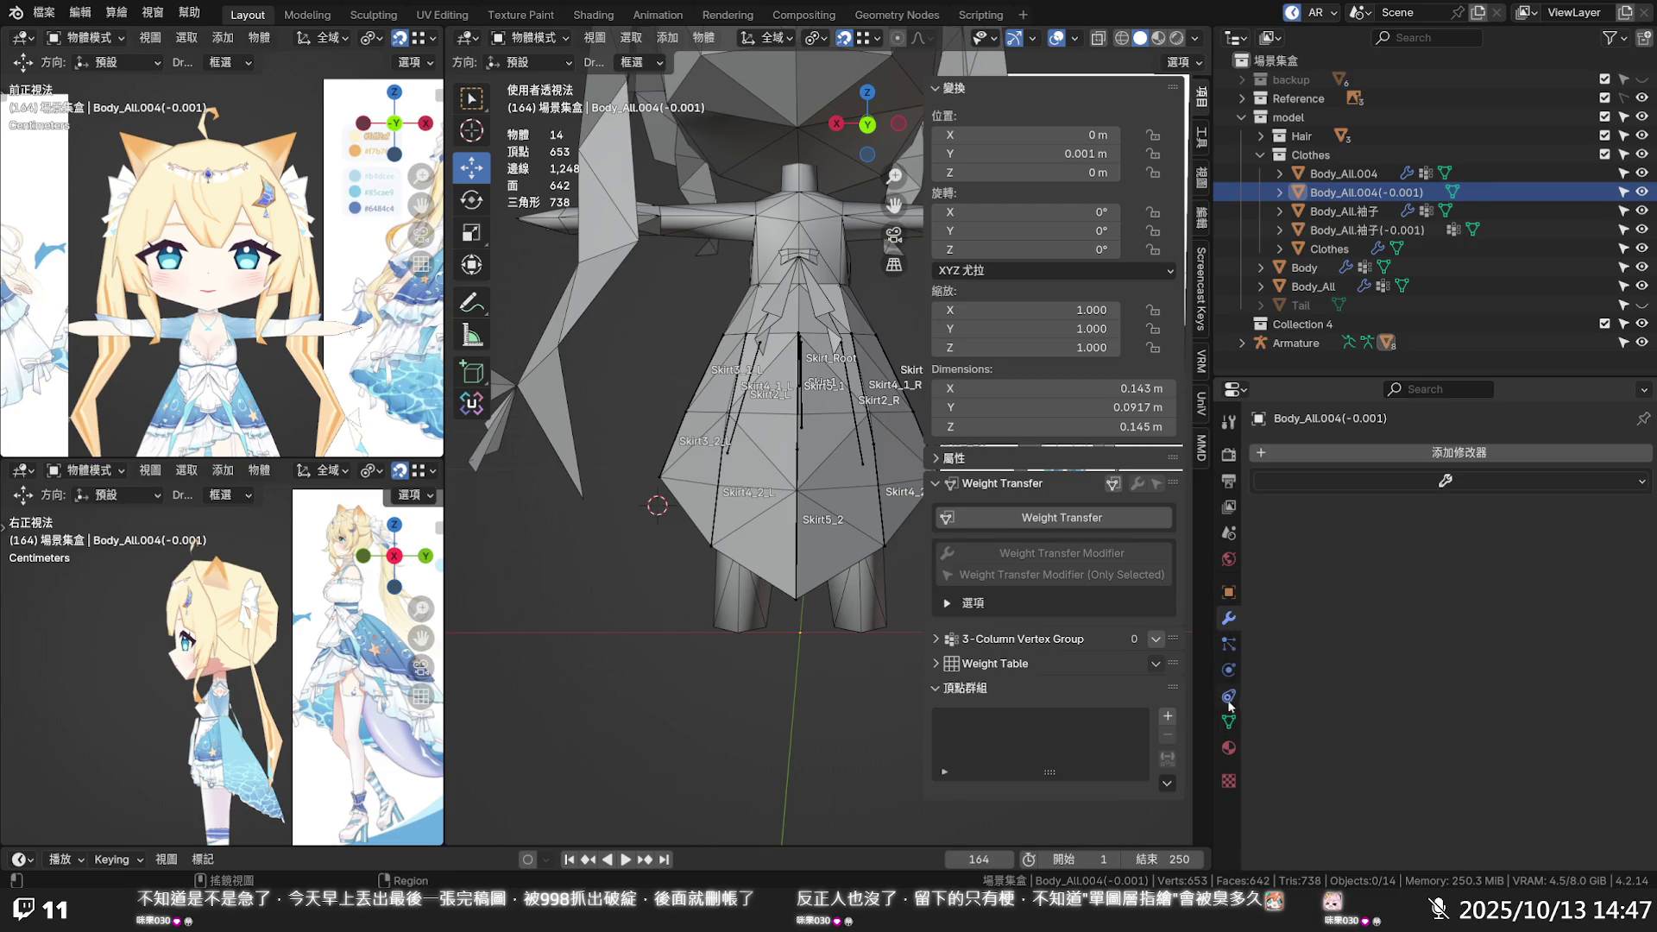
left_click(1229, 721)
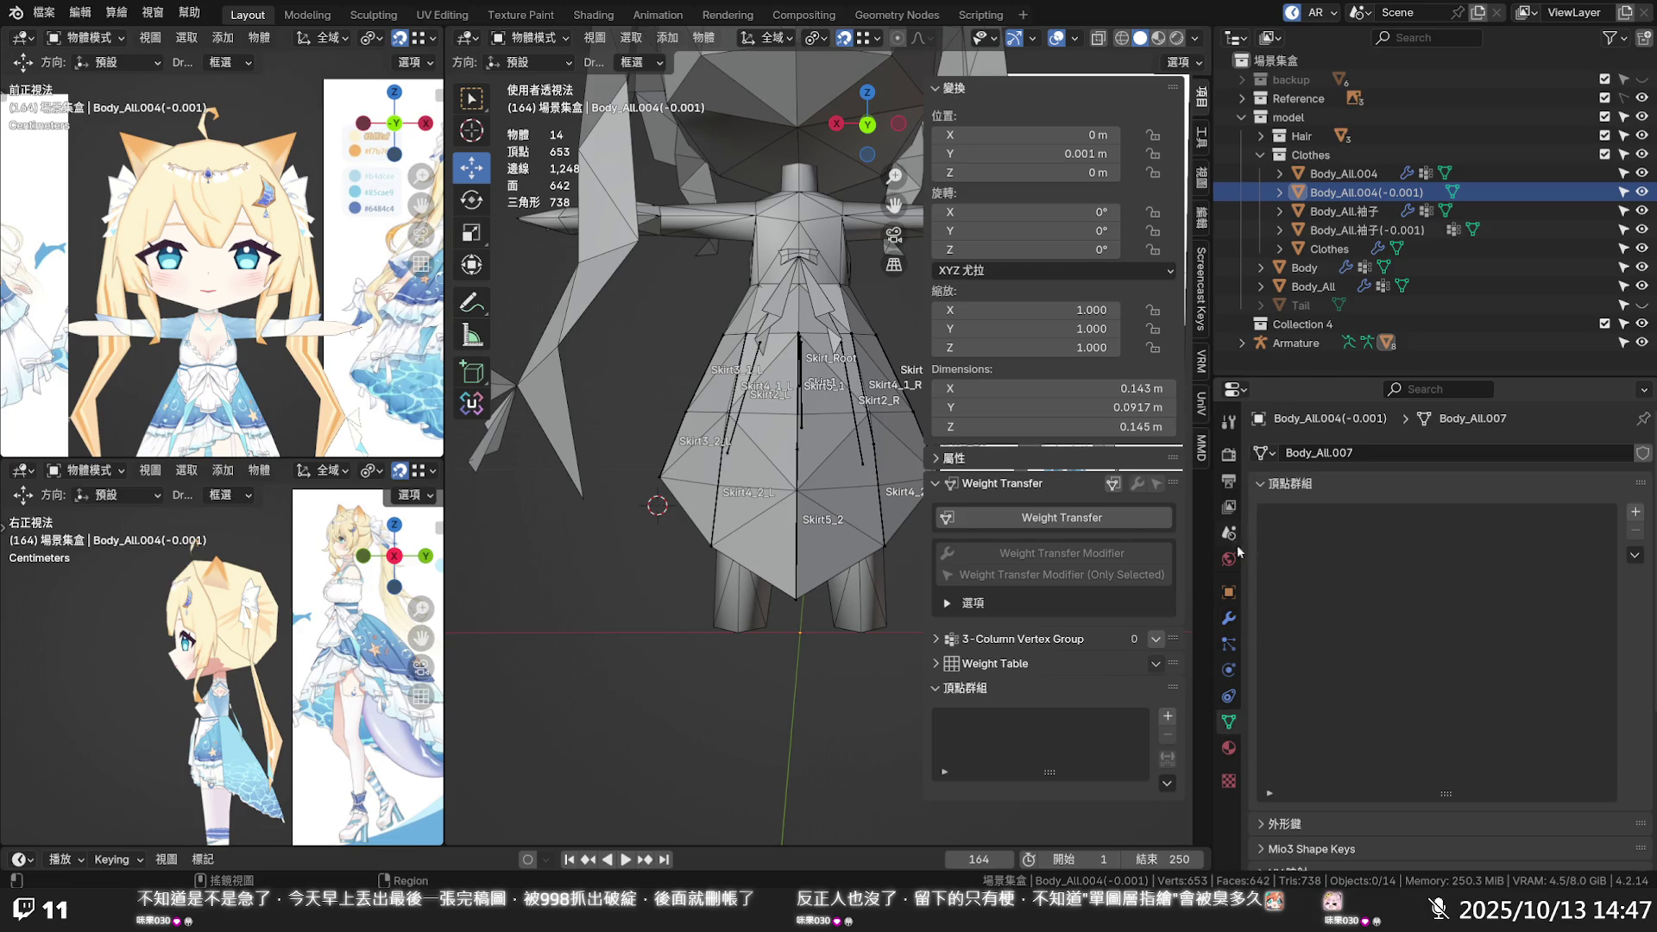
Add a new Data Transfer modifier to the empty modifier stack
left_click(1229, 618)
left_click(1477, 485)
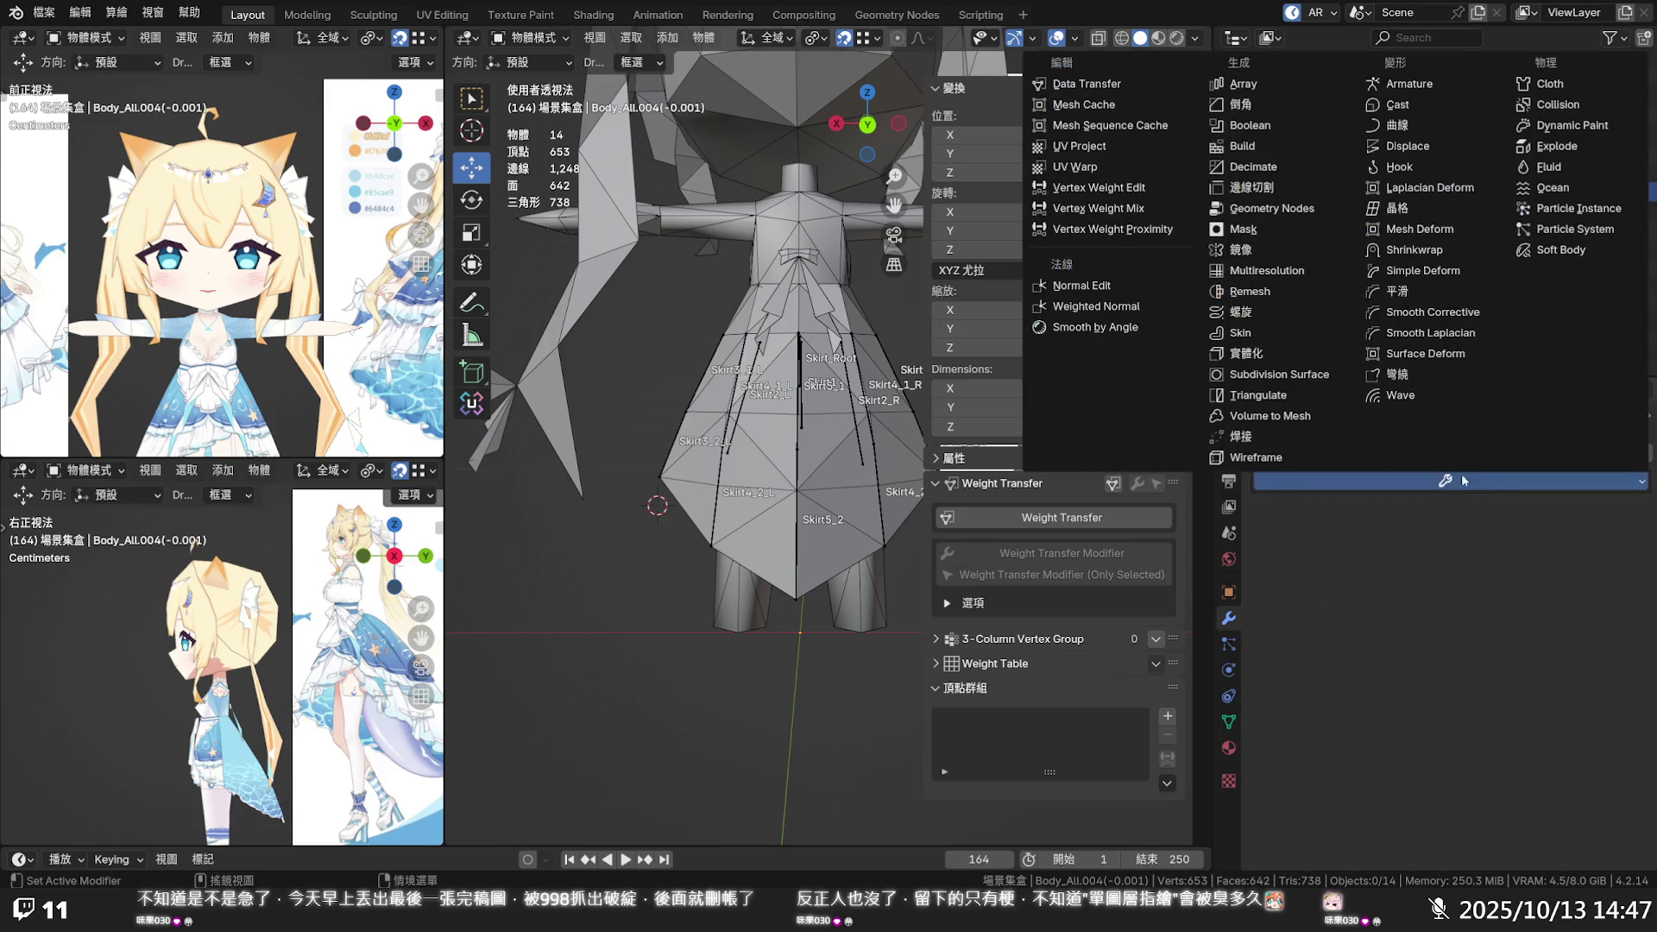
left_click(1098, 86)
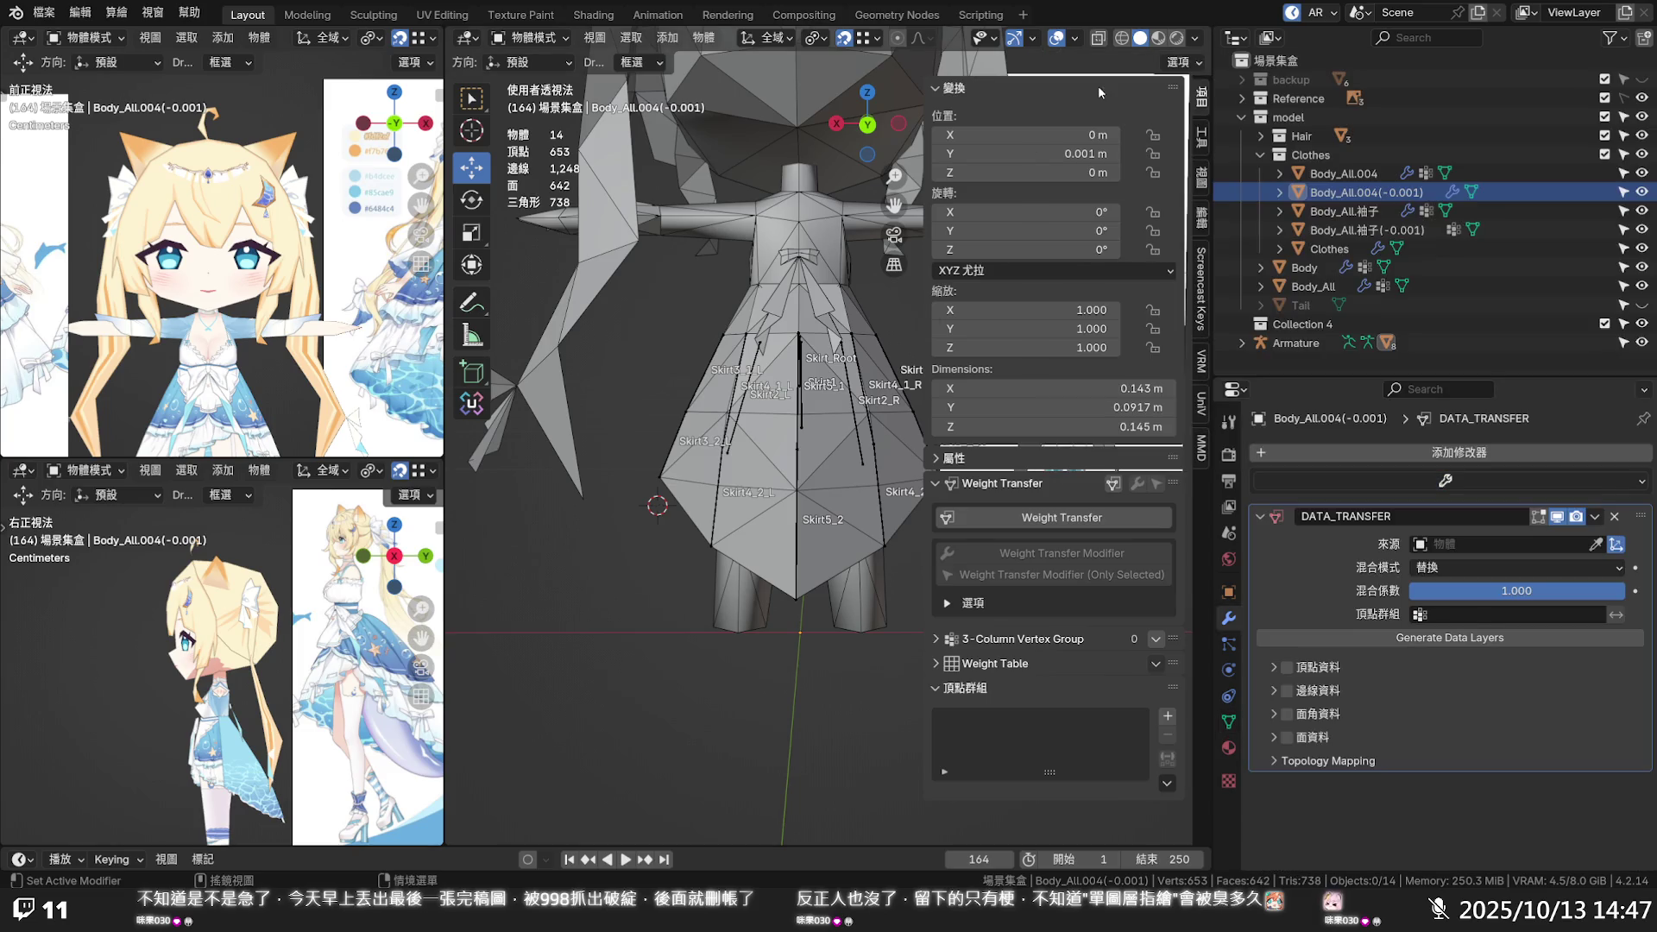
Set the new Data Transfer source to Body_All.004, enable Vertex Data, and view the empty vertex group list
left_click(1596, 544)
left_click(1342, 169)
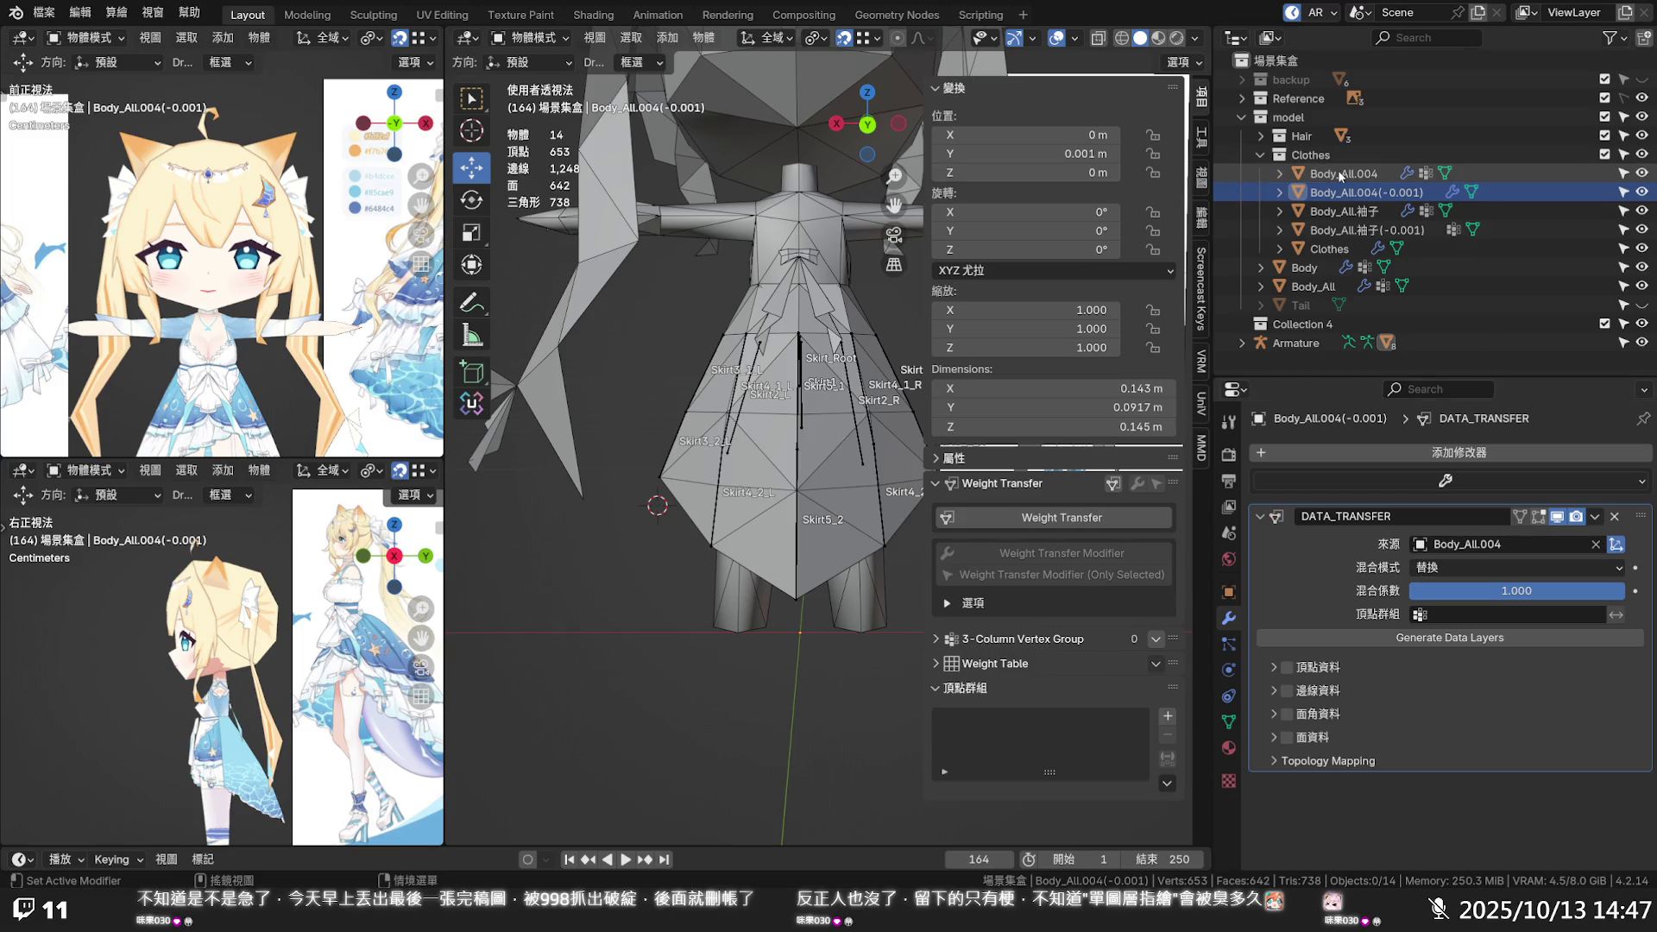
left_click(1423, 617)
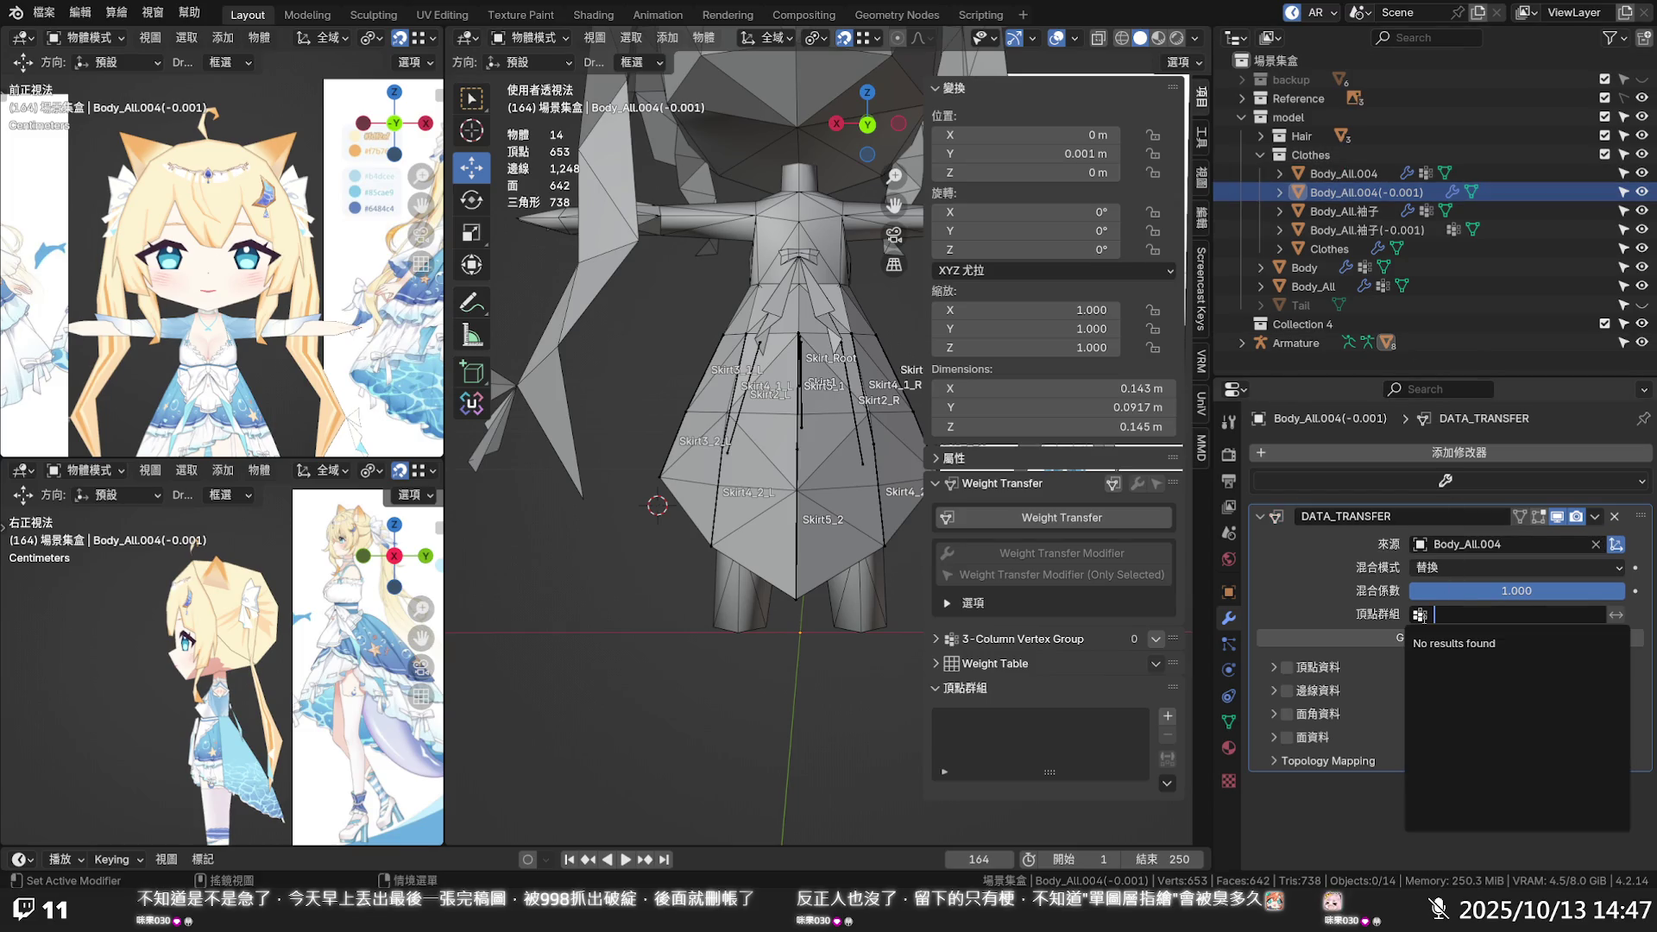
key("Escape")
left_click(1617, 617)
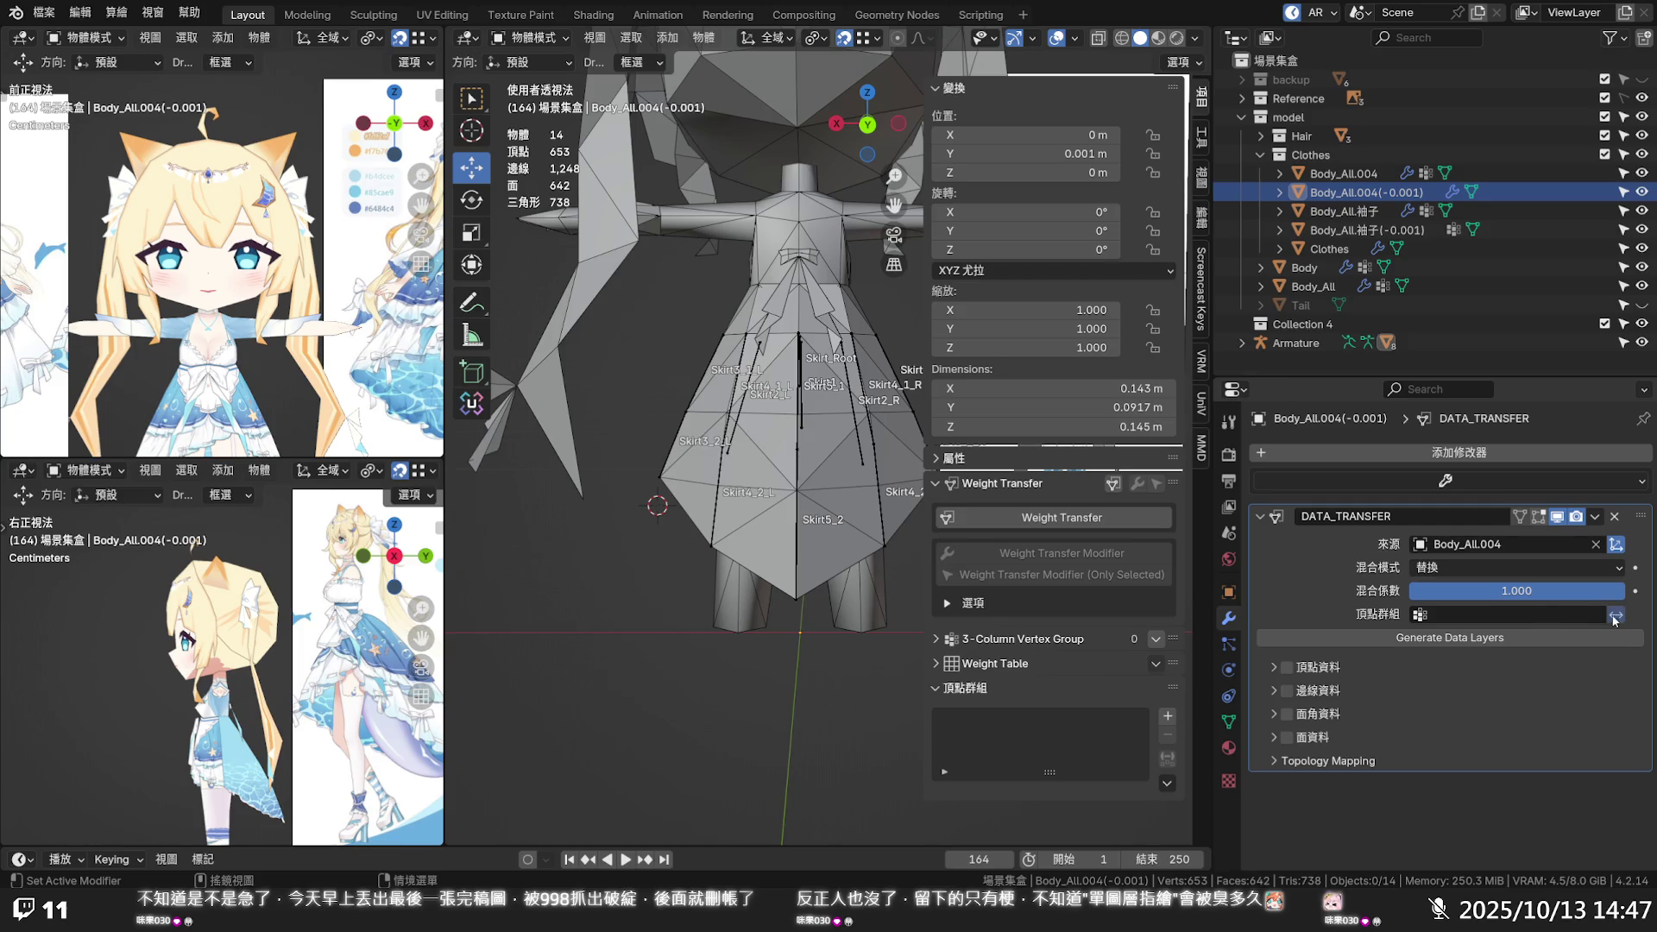
left_click(1587, 613)
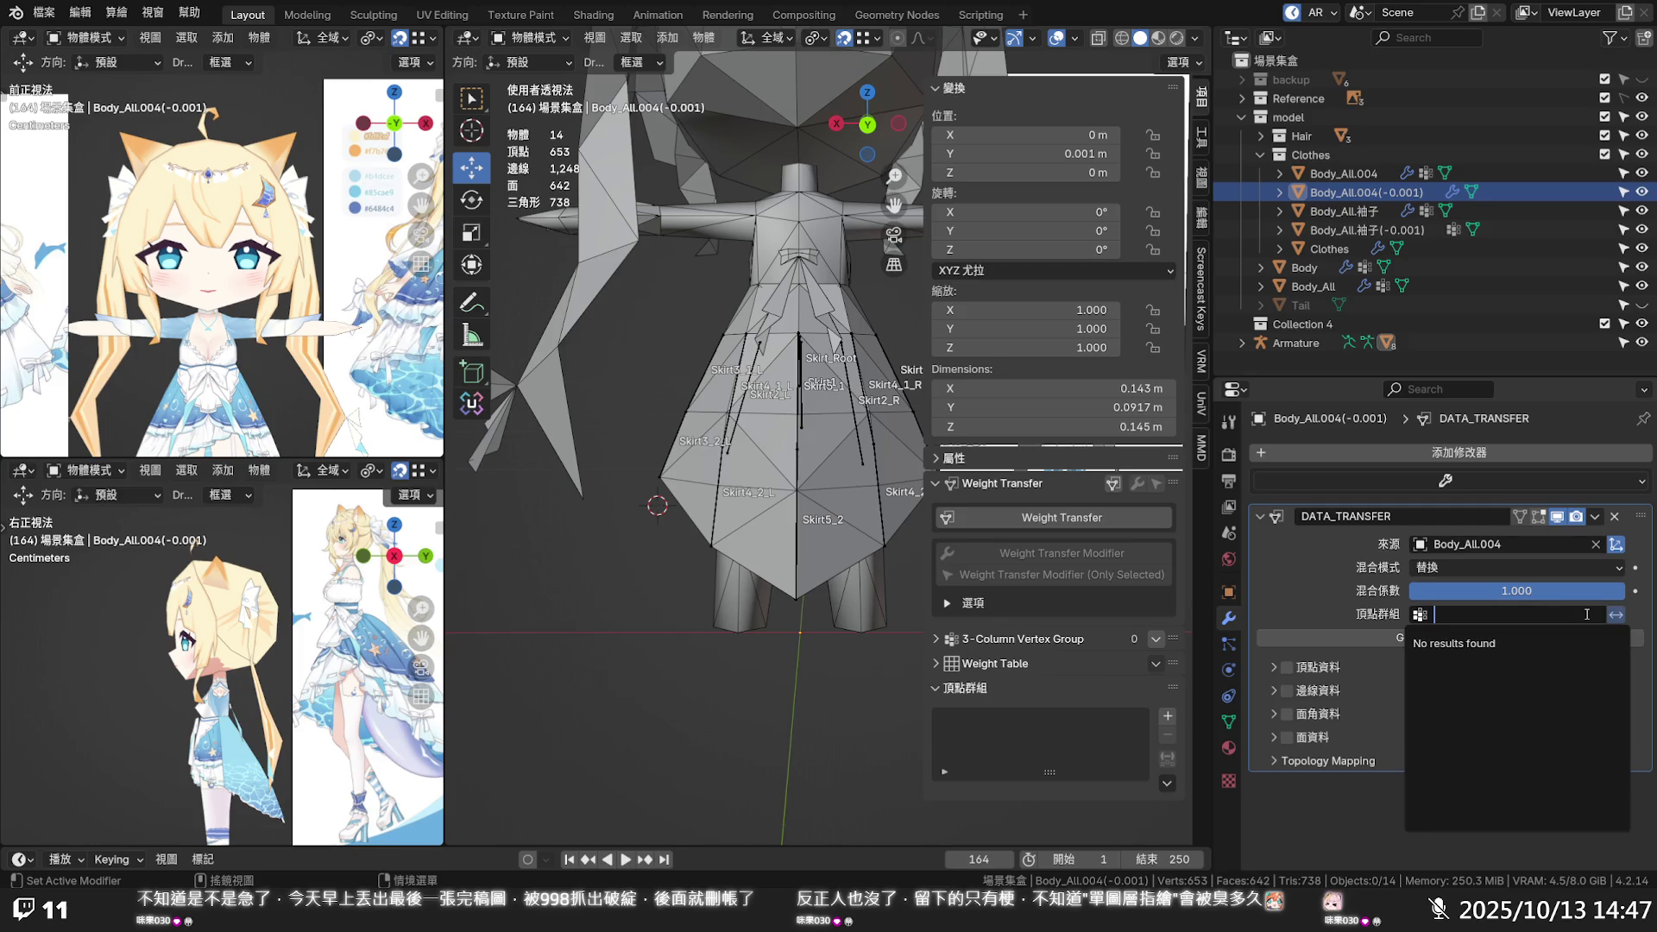
left_click(1330, 616)
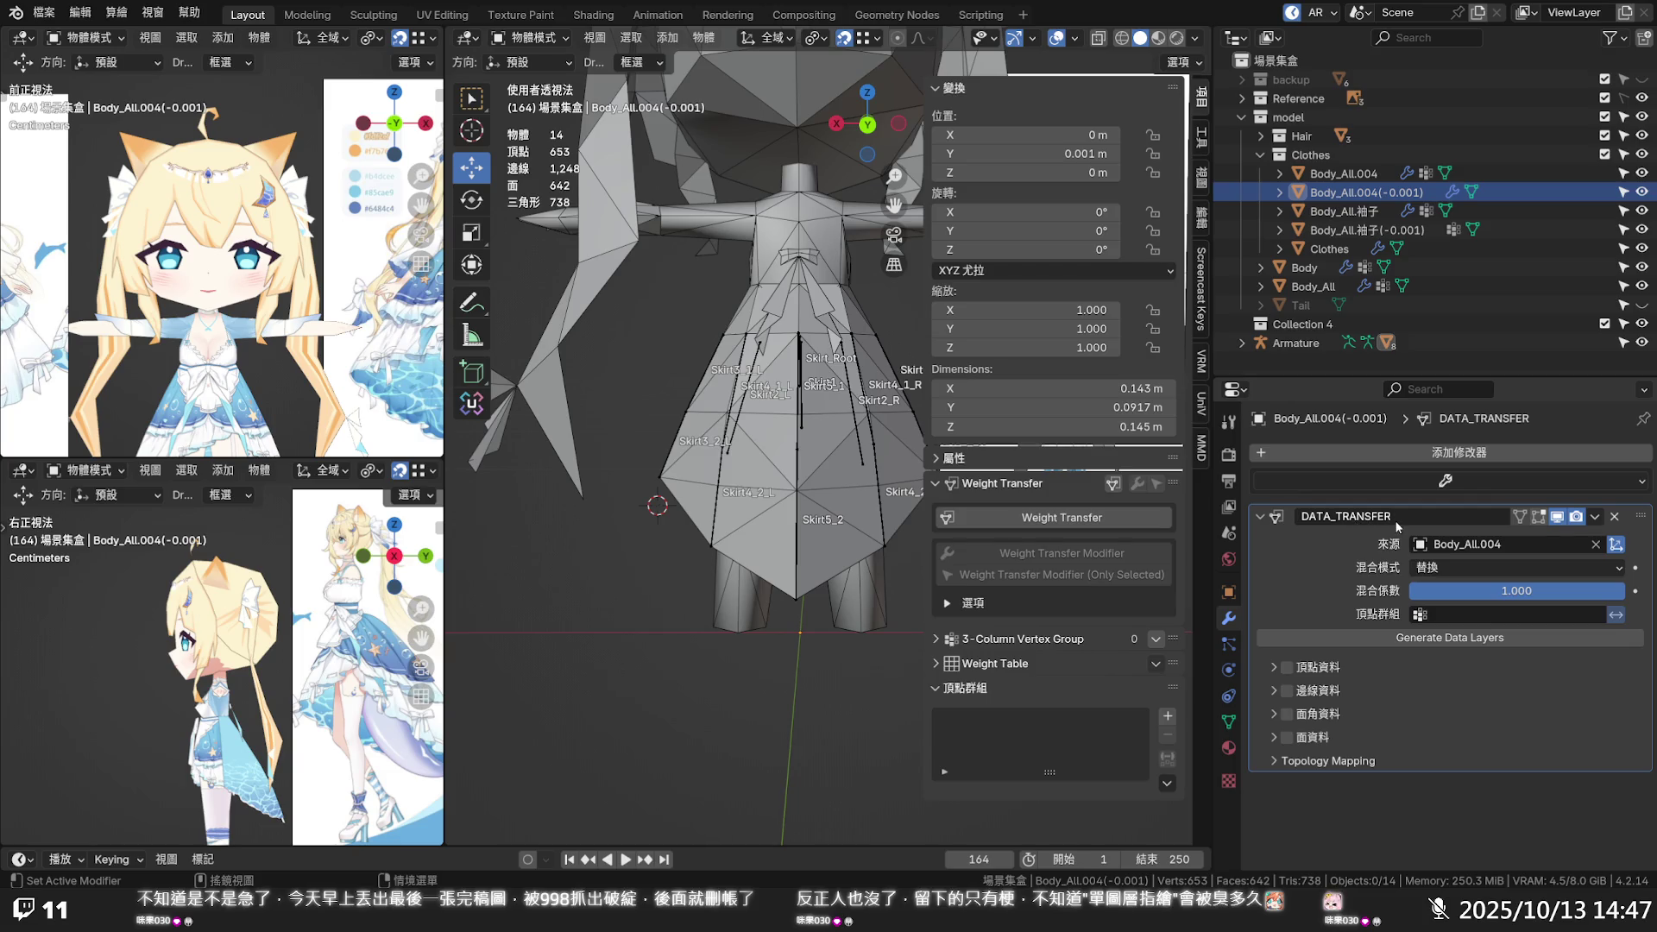
left_click(1287, 668)
left_click(1229, 720)
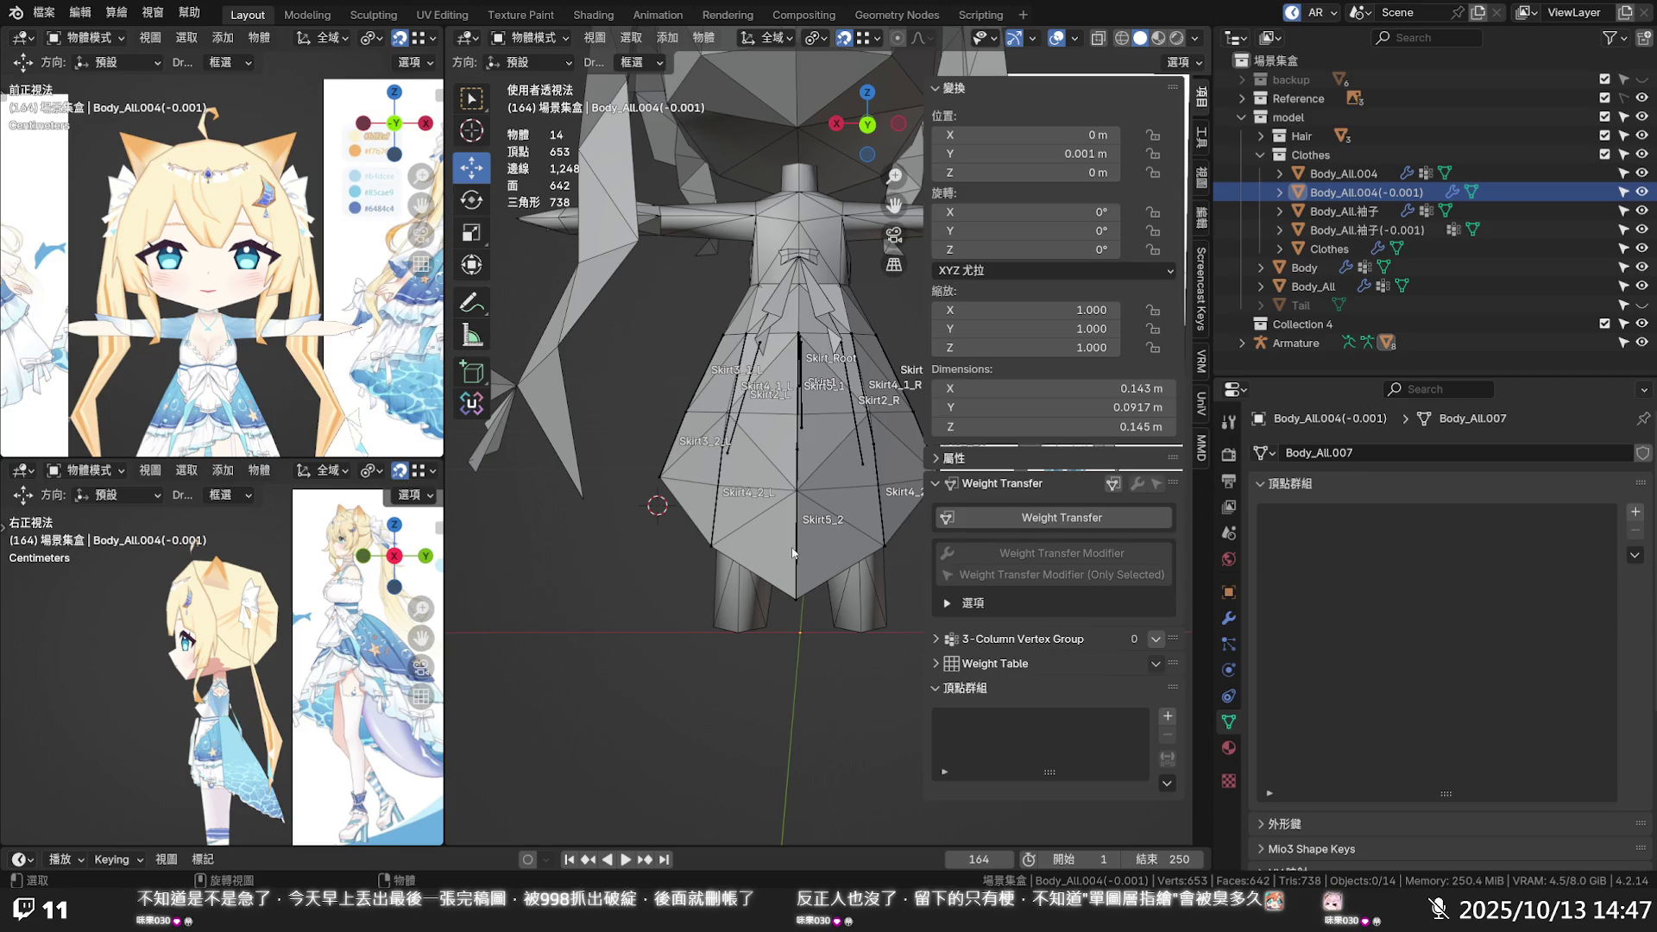
Select Body_All.004(-0.001), show its DATA_TRANSFER modifier, and start renaming it
left_click(1389, 211)
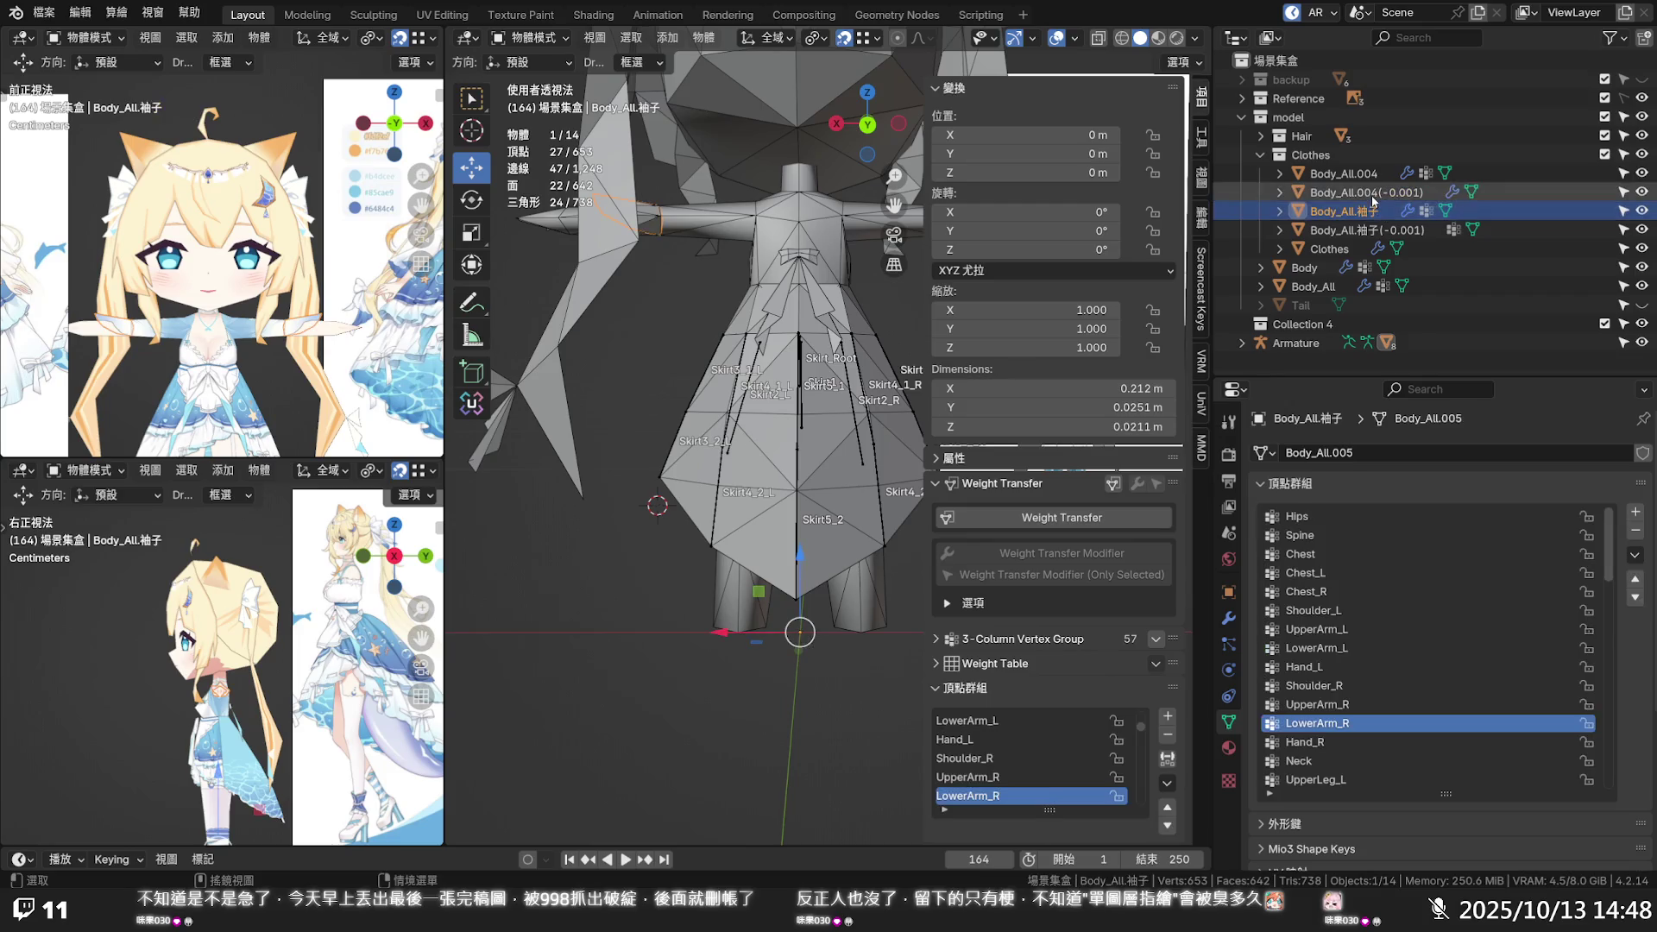
left_click(1372, 193)
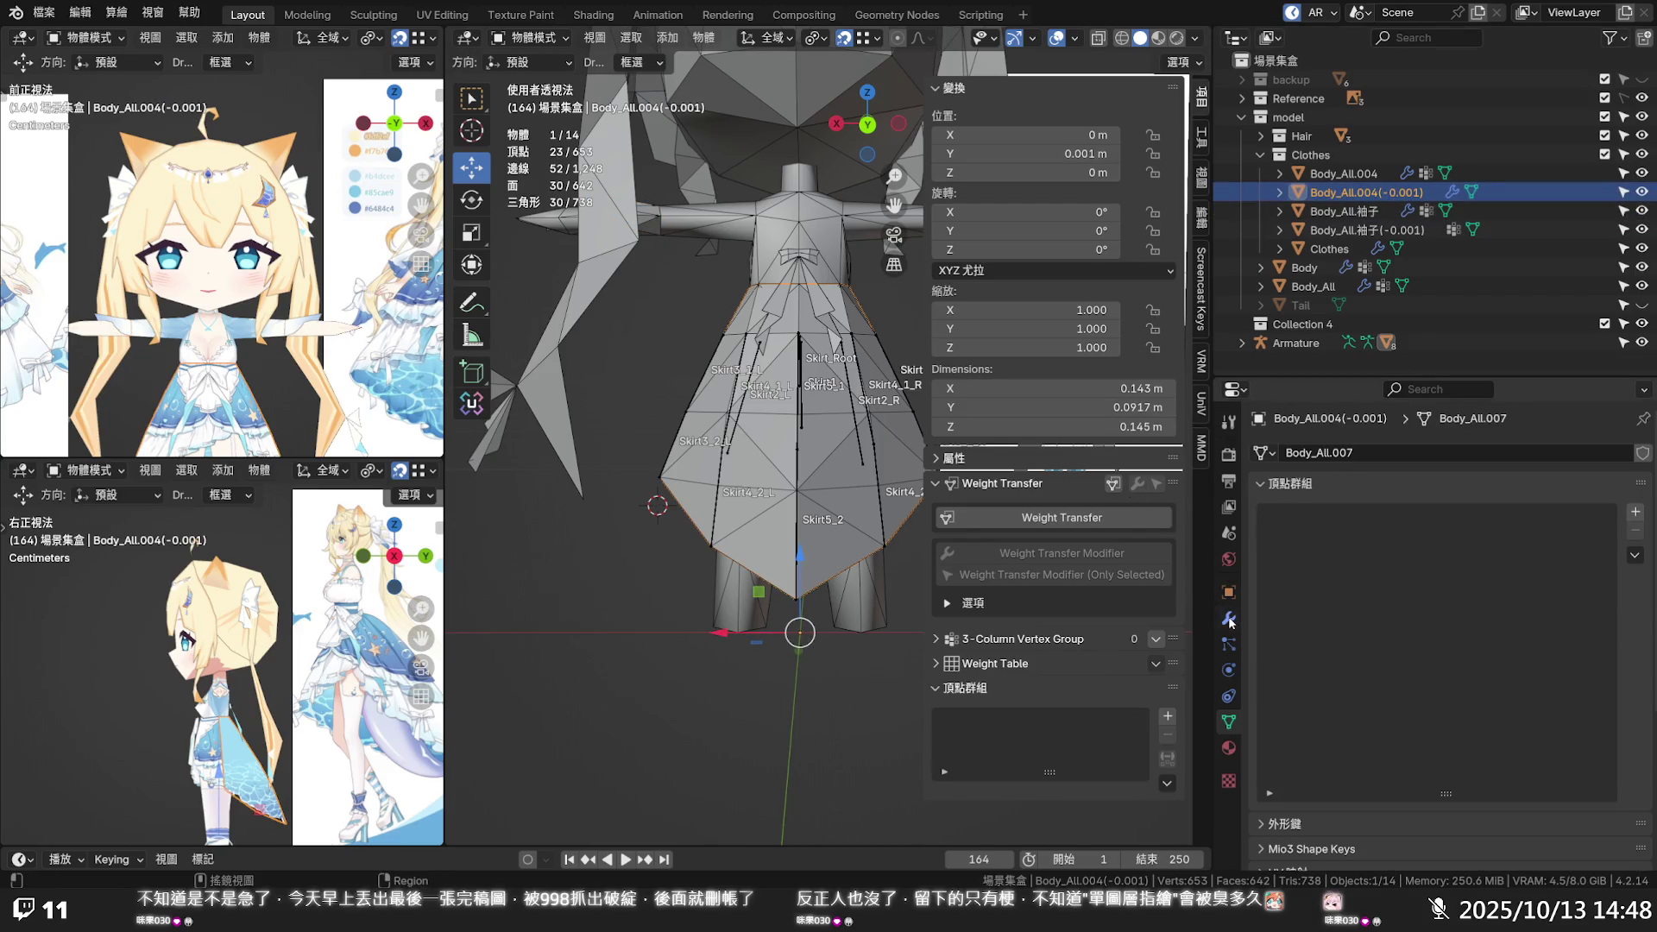
left_click(1228, 618)
left_click(1330, 515)
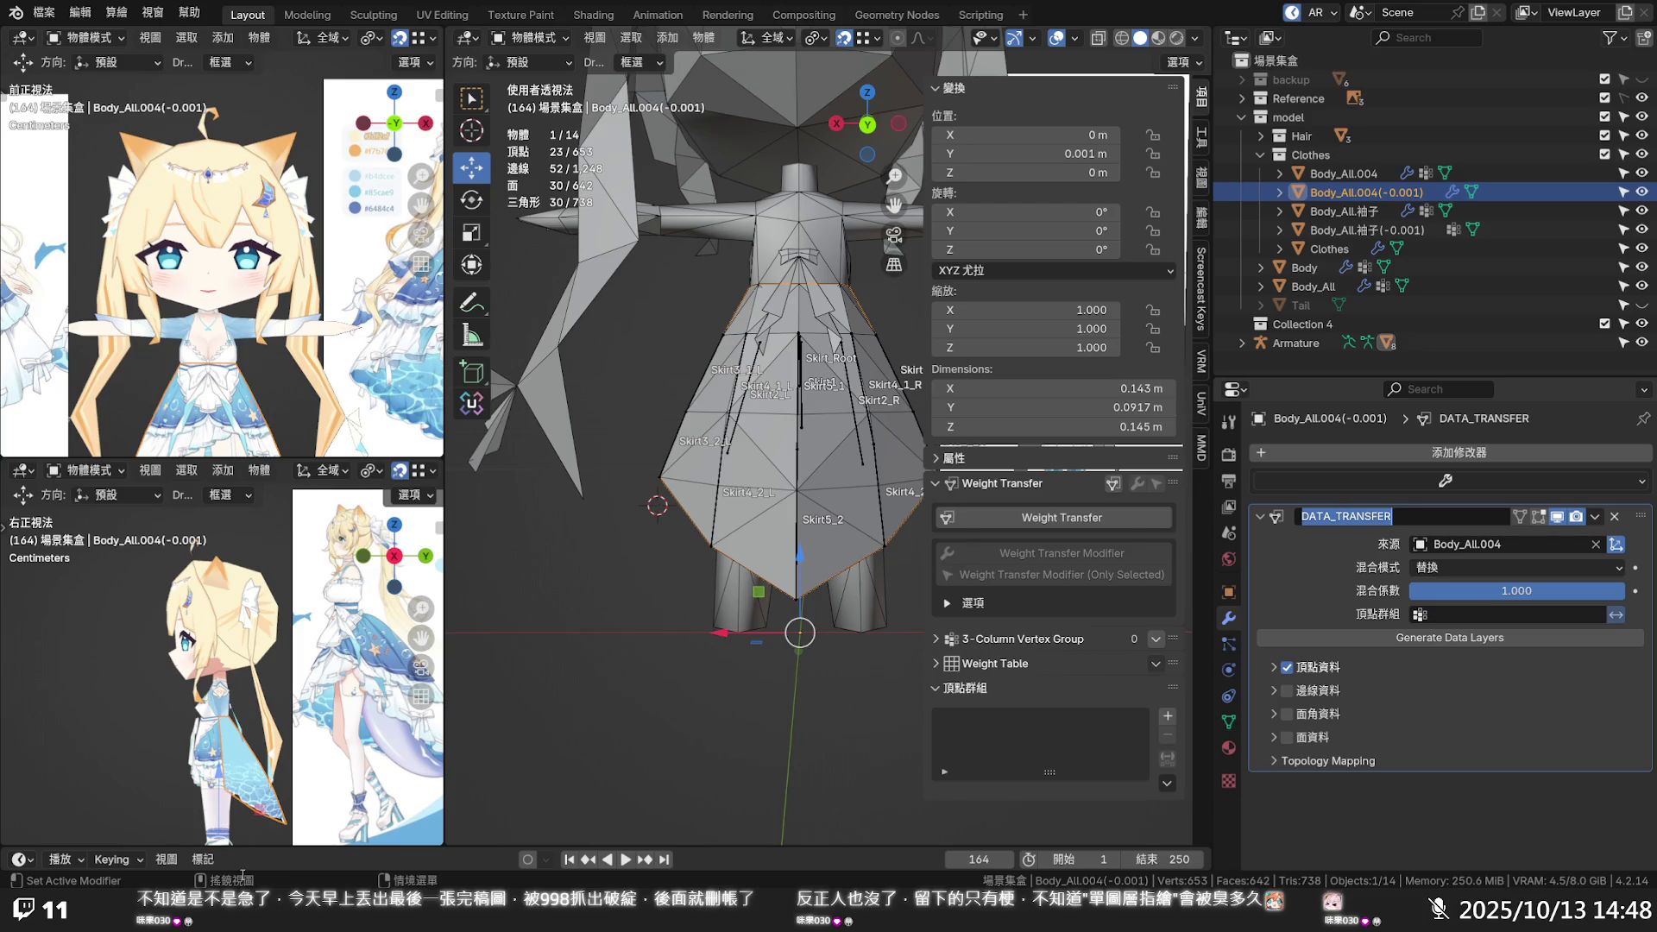